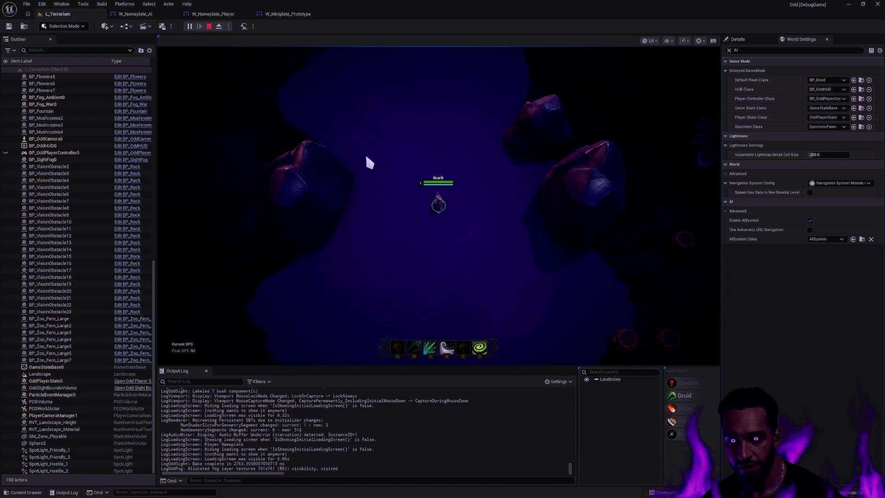
- Walk Knarik around the terrarium and cast the R ability at an enemy
left_click(355, 237)
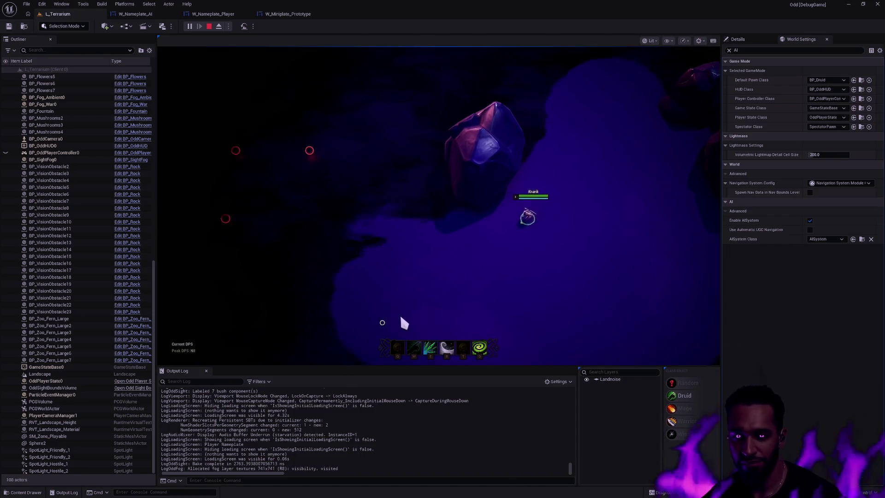
left_click(433, 177)
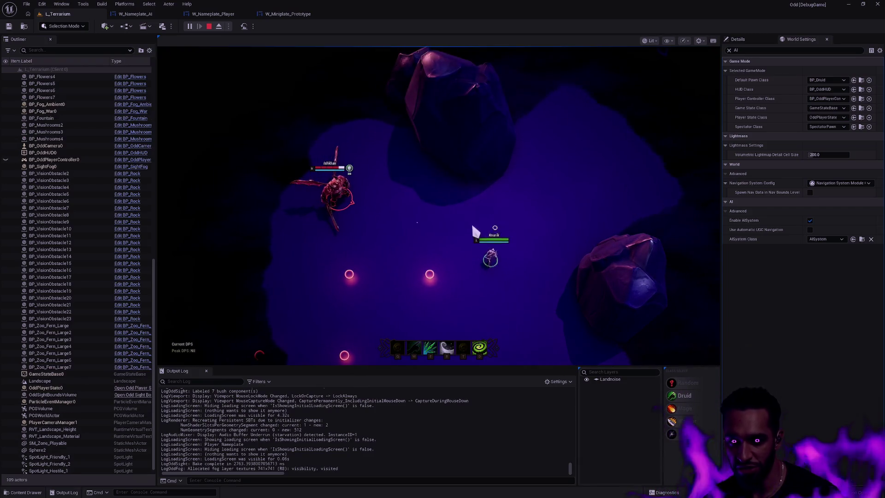
left_click(494, 364)
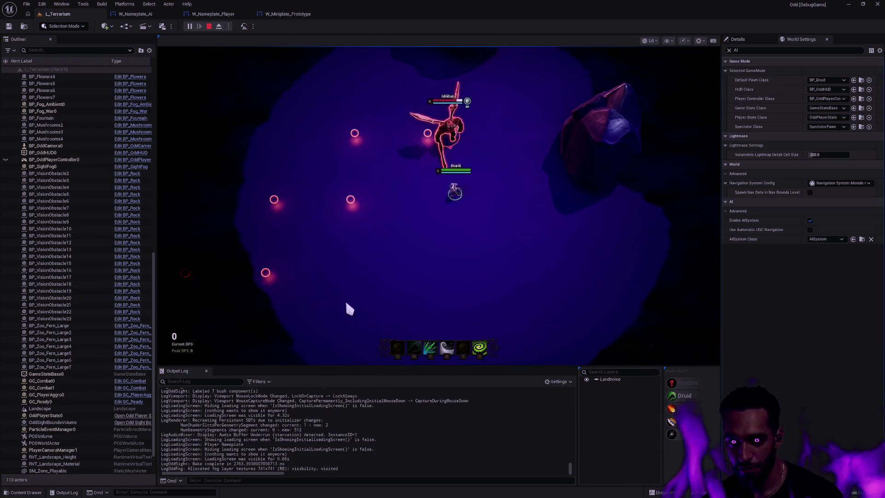
key("r")
- Walk Knarik left, down, then up and around toward the upper left
left_click(227, 270)
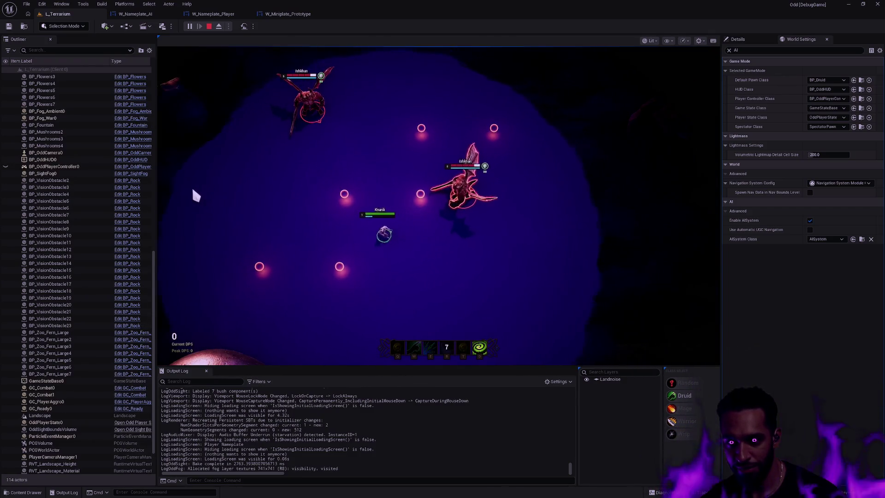
left_click(405, 299)
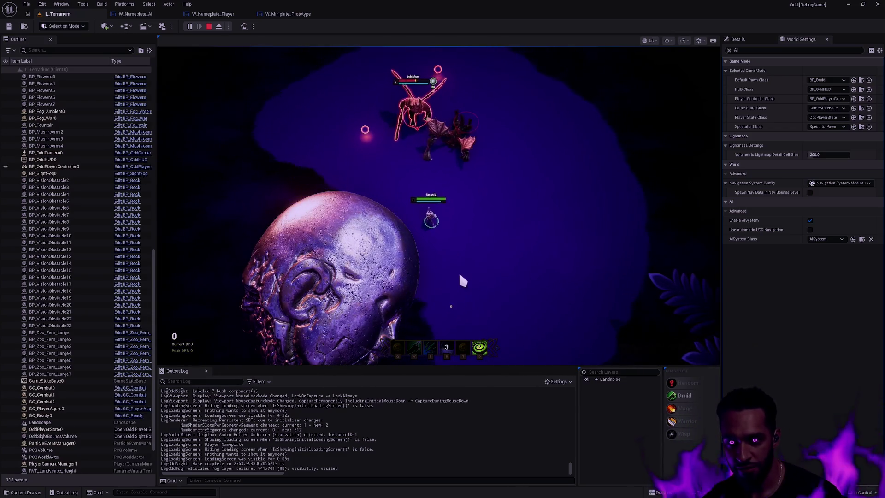
left_click(602, 211)
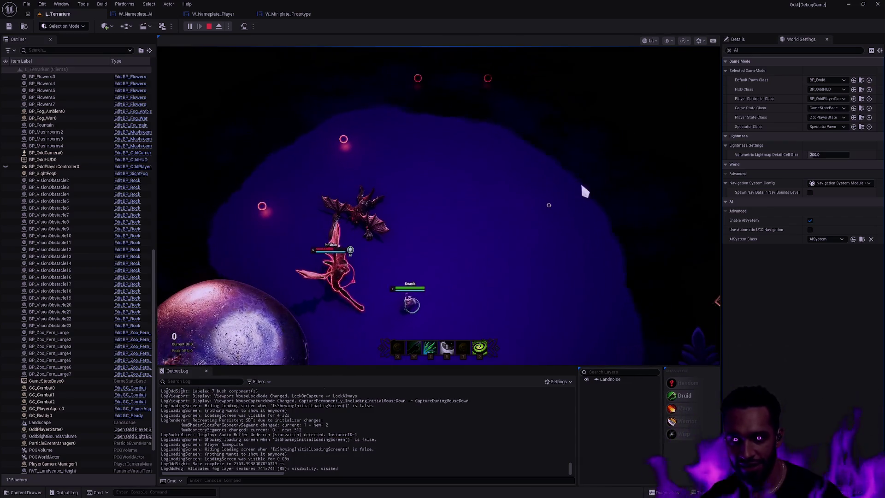
left_click(478, 163)
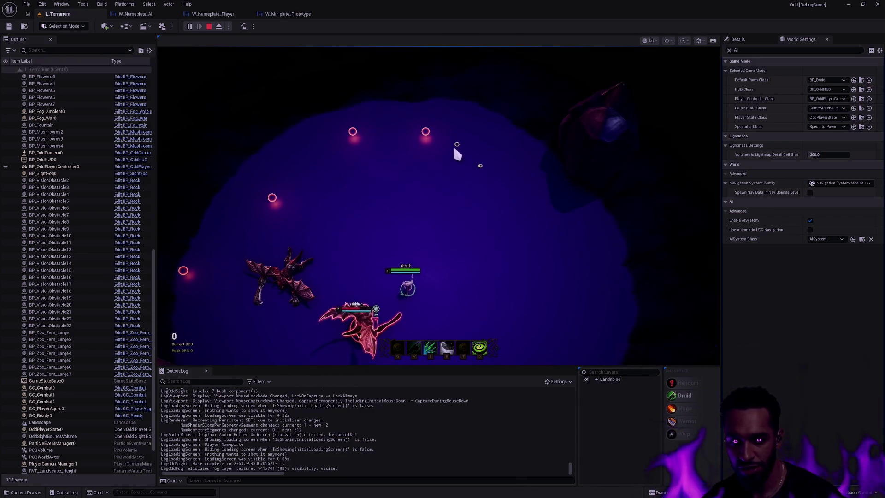
left_click(445, 149)
left_click(355, 140)
left_click(290, 123)
left_click(251, 108)
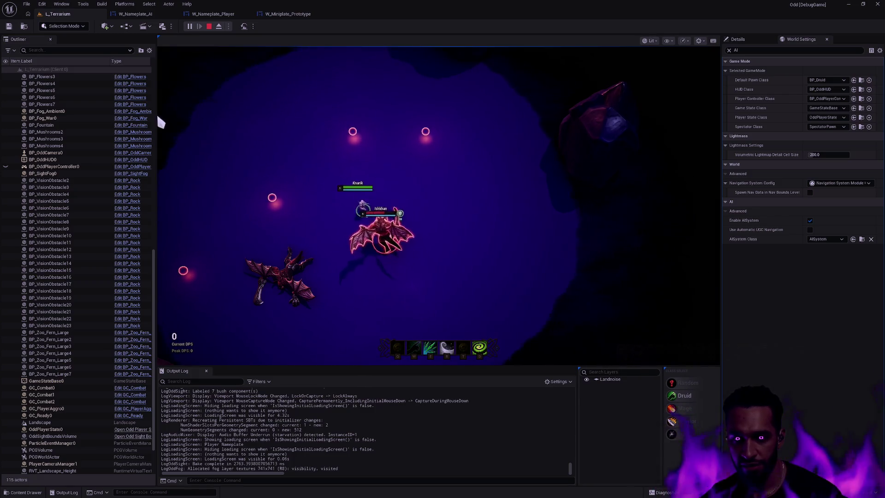
- Cast the R ring ability beside the enemy, then end the play session
key("r")
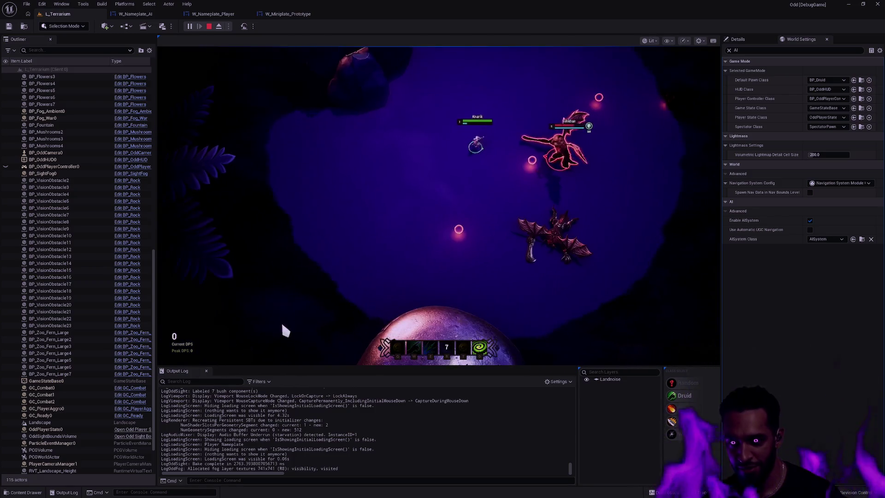
left_click(570, 205)
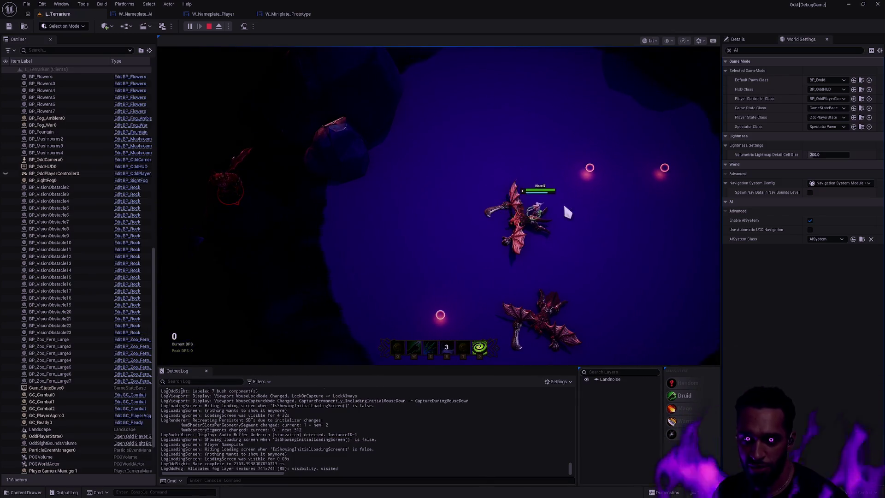
key("Escape")
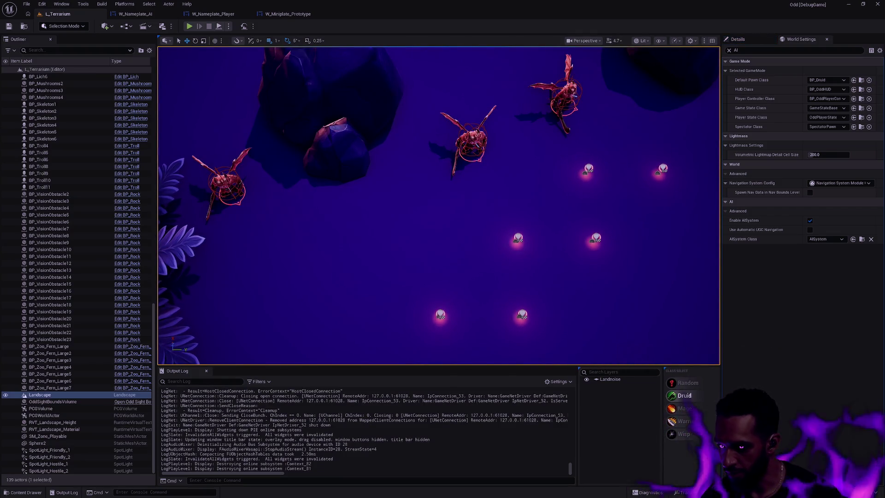
- Save the modified BP_OddGameMode blueprint
key("ctrl+shift+s")
left_click(507, 330)
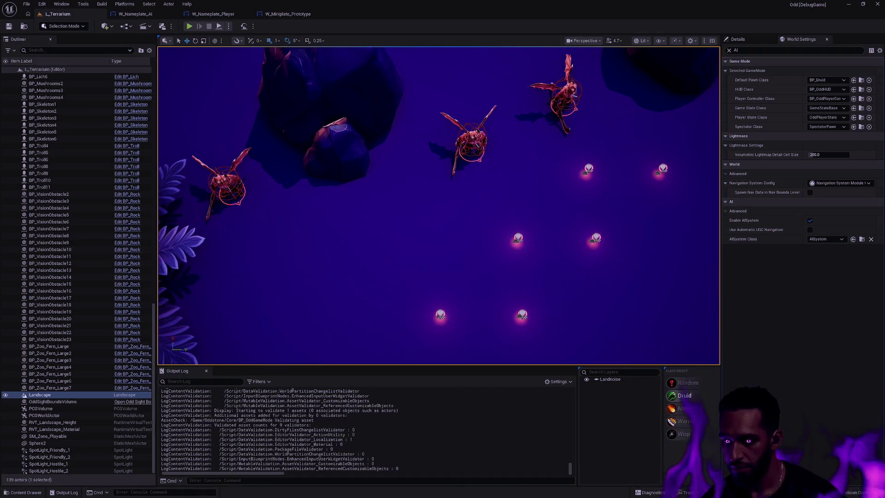
key("d")
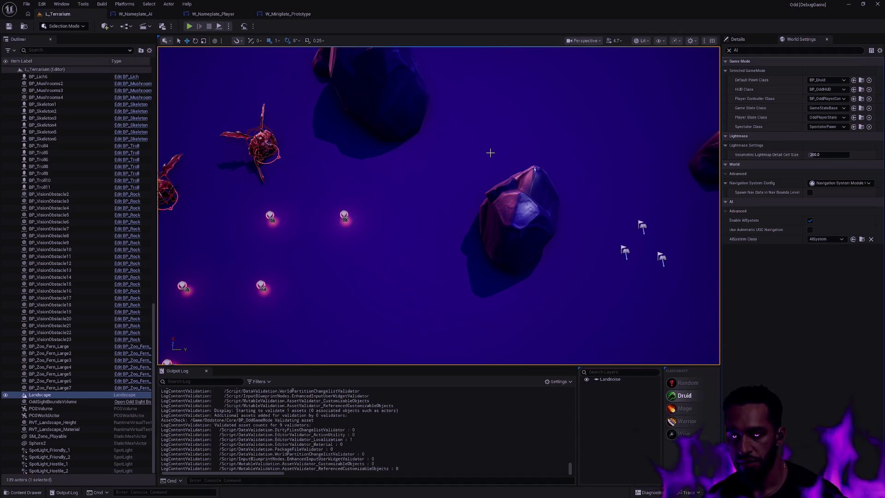
- Close the W_Nameplate_AI, W_Nameplate_Player and W_Miniplate_Prototype widget blueprint tabs
left_click(152, 14)
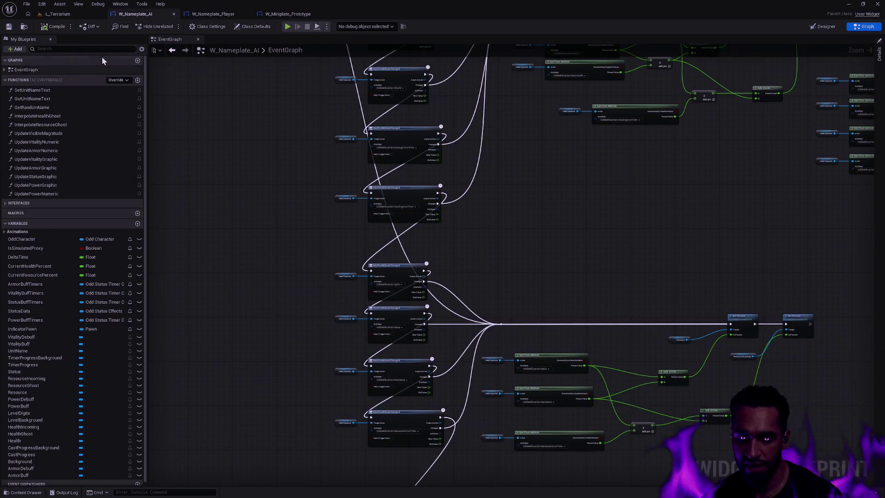
left_click(175, 14)
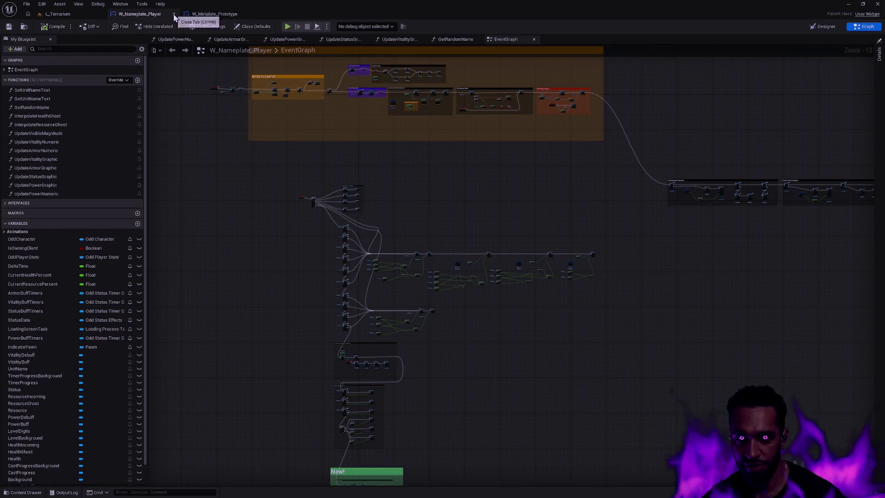
left_click(174, 14)
left_click(174, 14)
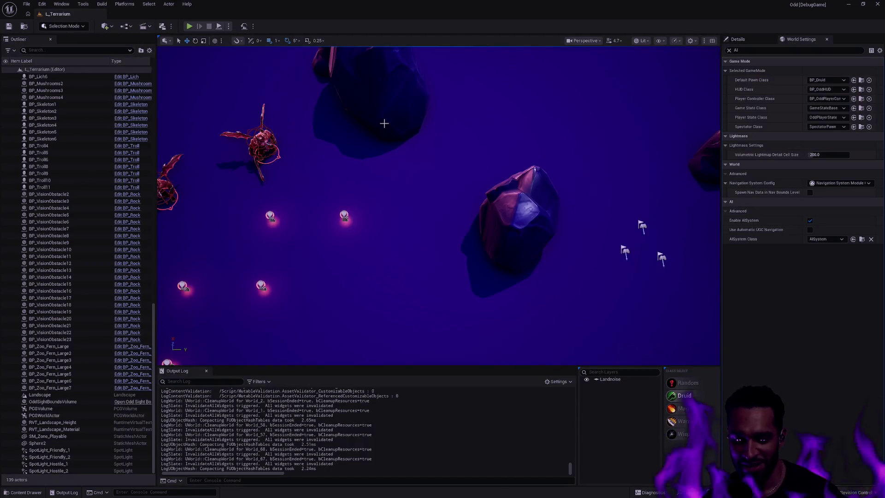
key("ctrl+p")
key("Escape")
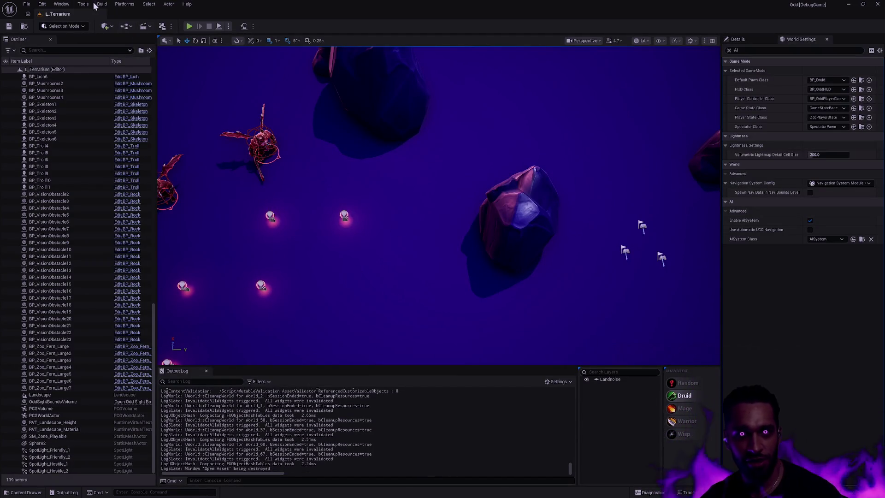
- Open Content Browser 2 and dock it as a tab in the main window
left_click(62, 3)
mouse_move(92, 40)
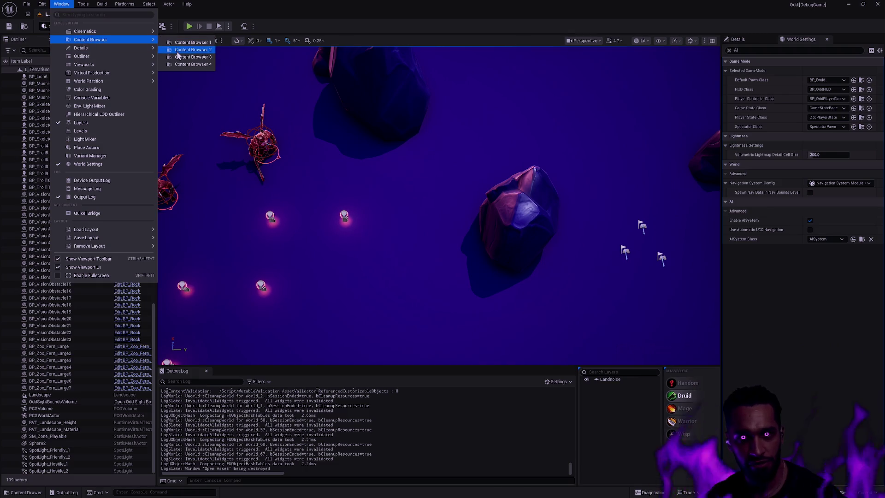
left_click(184, 50)
mouse_move(325, 151)
left_mouse_down()
mouse_move(123, 26)
mouse_move(155, 14)
left_mouse_up()
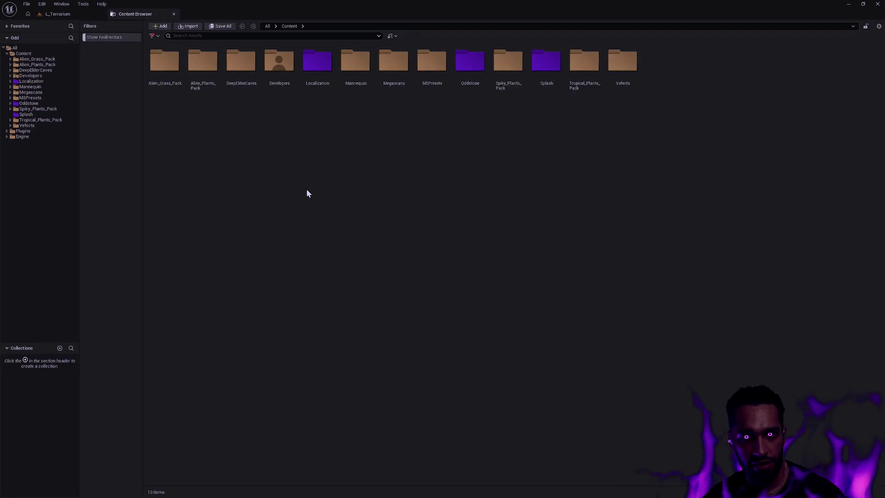
key("ctrl+shift+w")
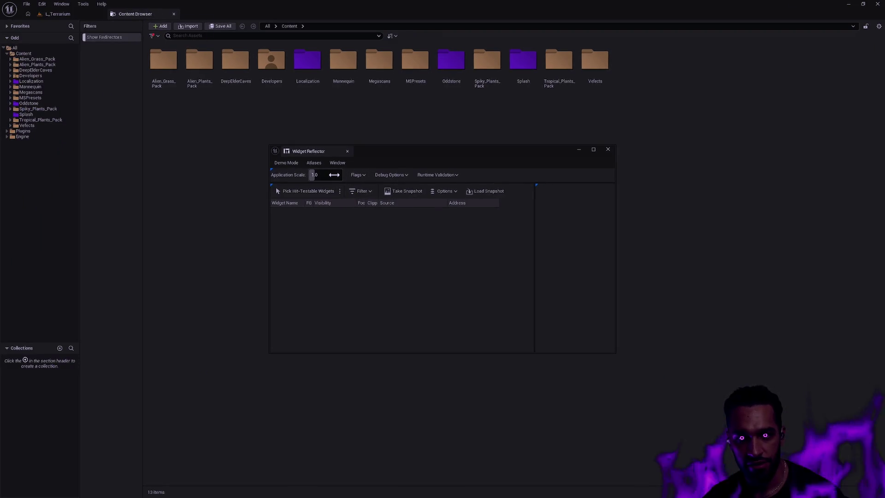
left_click(608, 149)
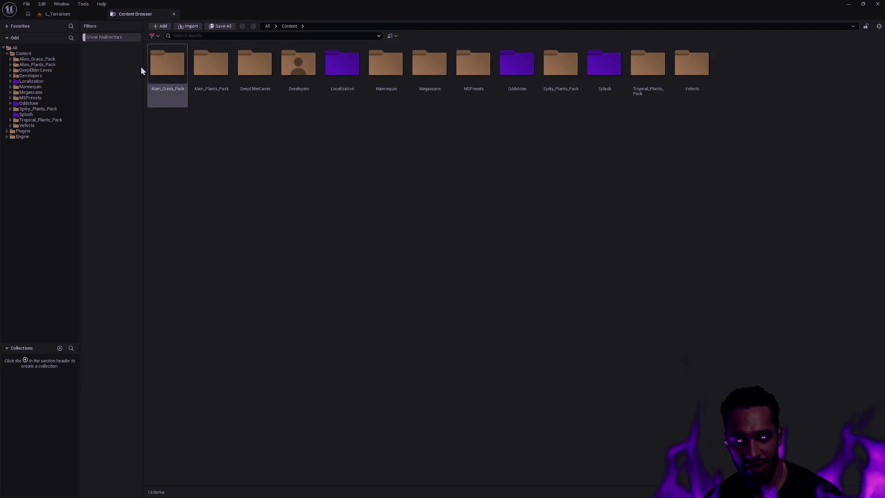
- Filter the new Content Browser to show only Blueprint Class assets
right_click(108, 46)
left_click(96, 24)
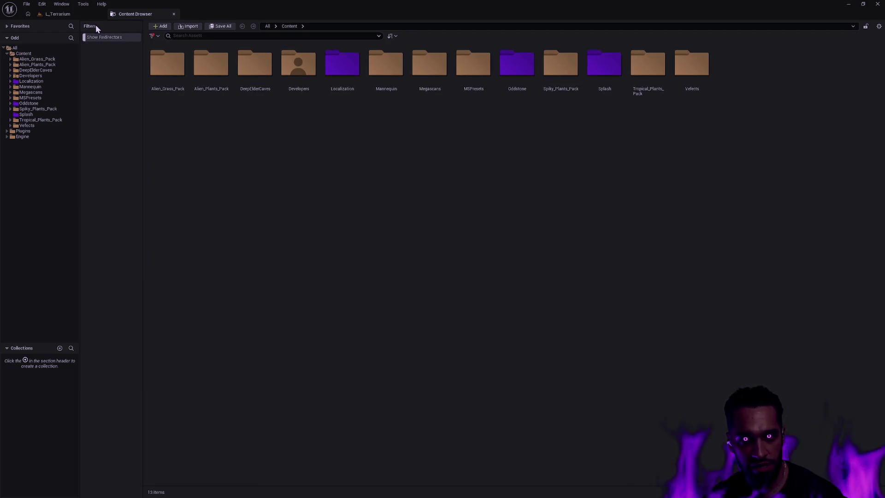
right_click(98, 61)
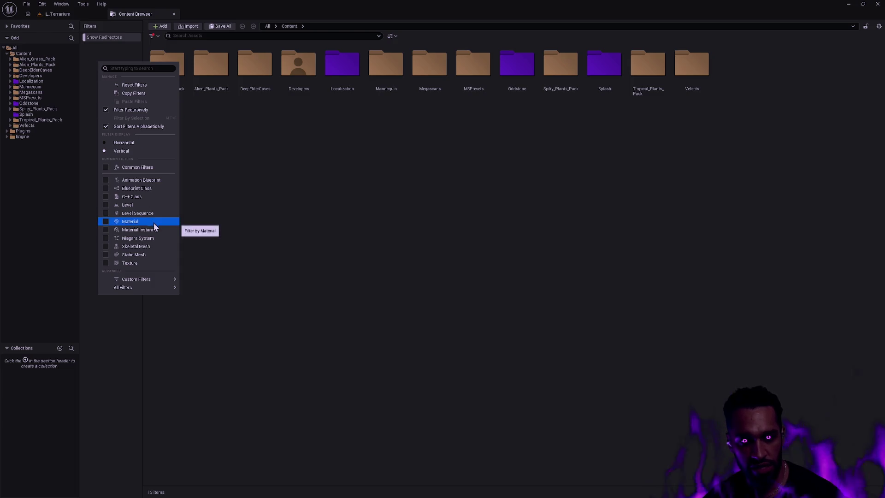
left_click(139, 189)
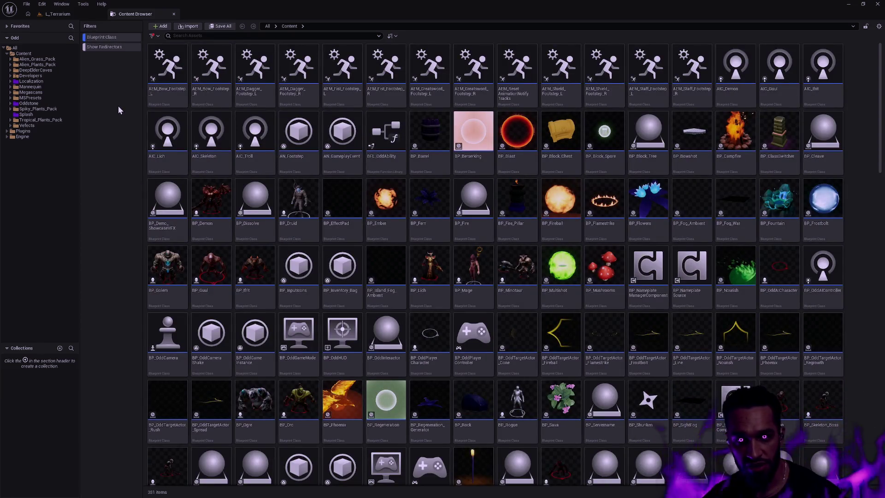
- Search the Content Browser for 'GE_', narrowing the Blueprint list to 131 items
left_click(199, 48)
key("Left")
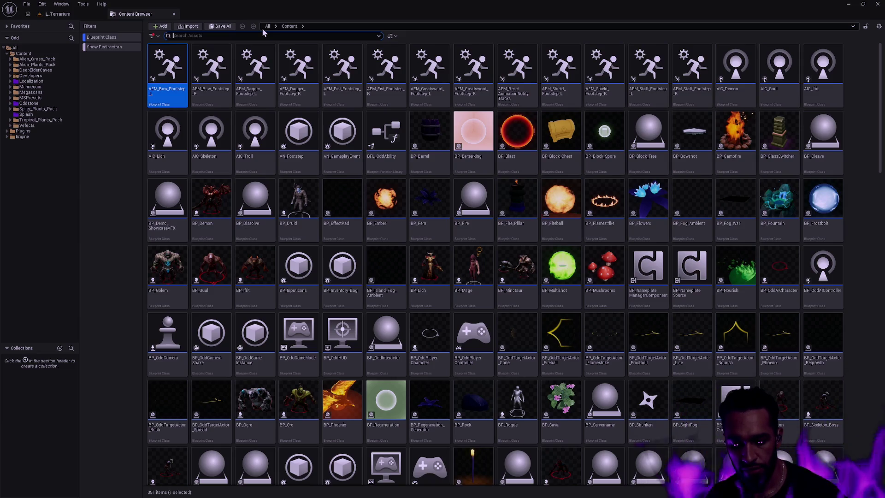
type("GE_")
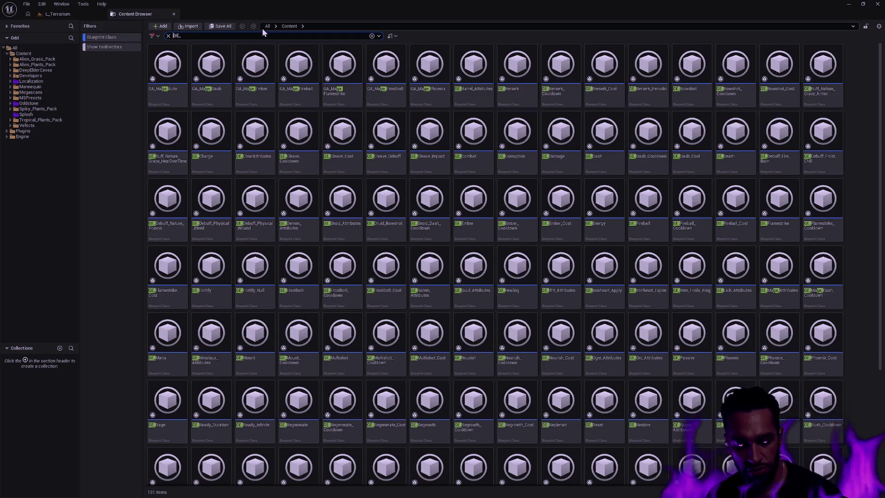
type("^")
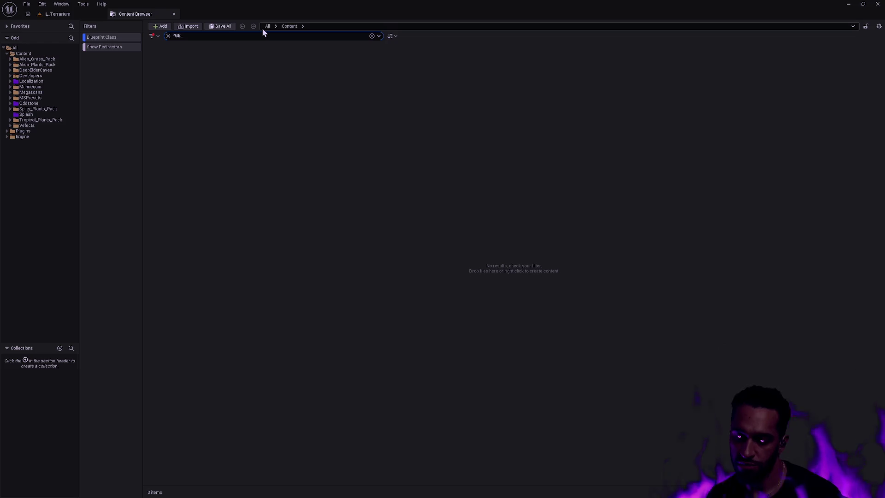
key("BackSpace")
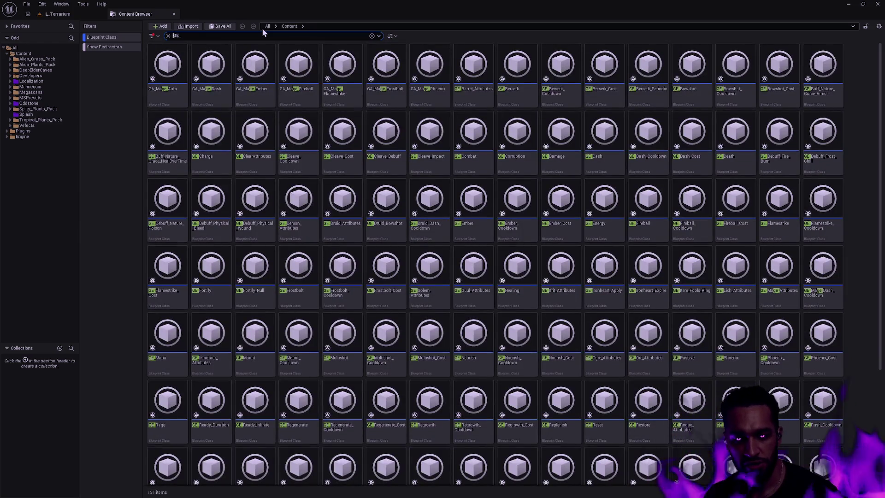
key("BackSpace")
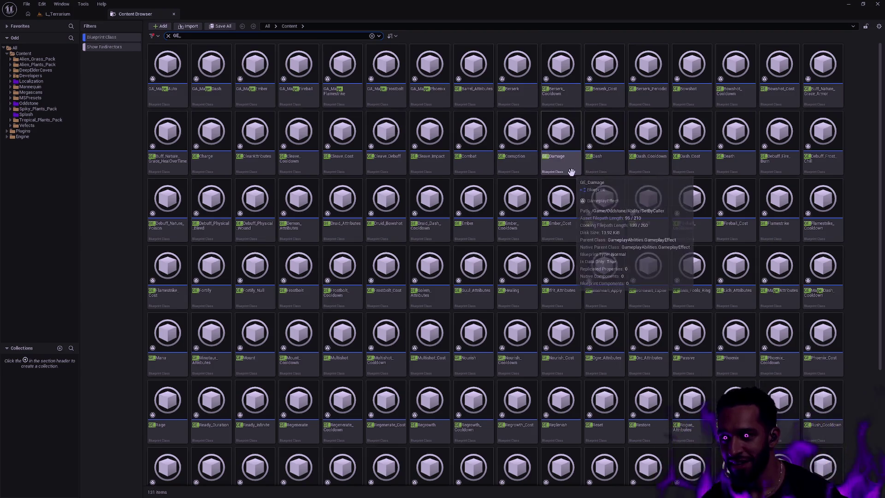
mouse_move(445, 155)
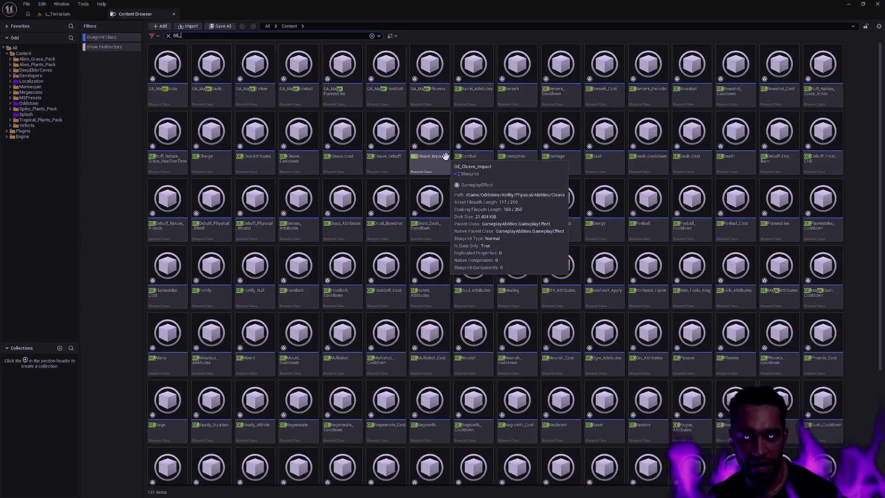
- Refine the search to 'GE_ !GA_ !Cooldown !Attributes', then clear the search text
type("!GA_")
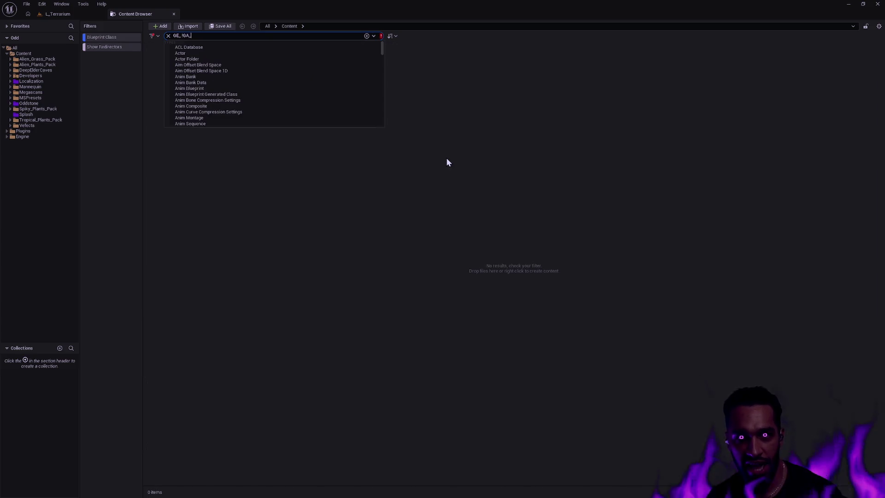
key("Return")
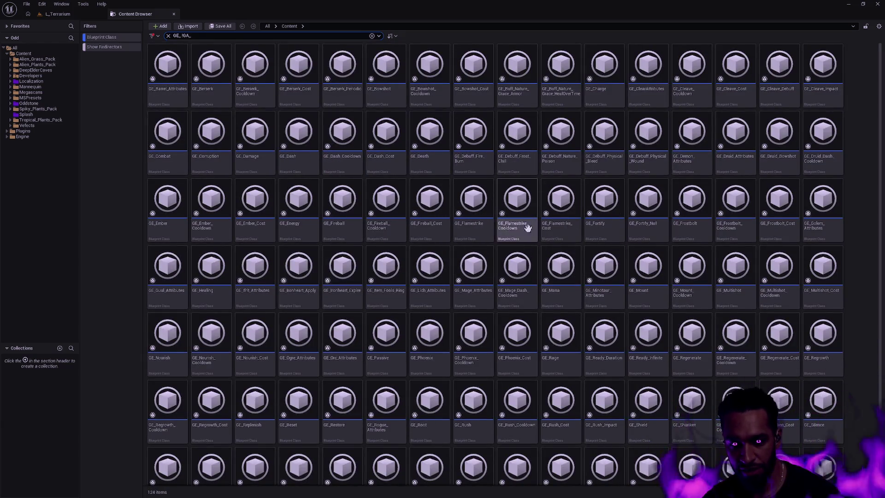
mouse_move(485, 184)
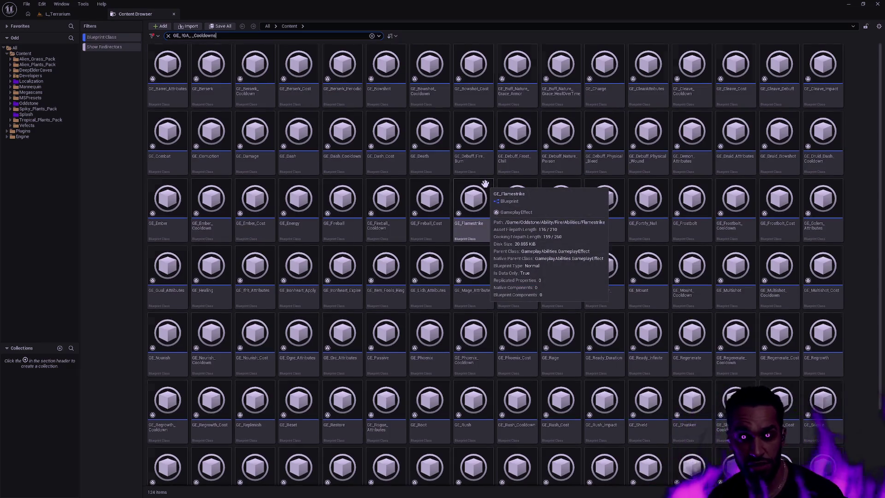
key("BackSpace")
key("BackSpace")
key("BackSpace")
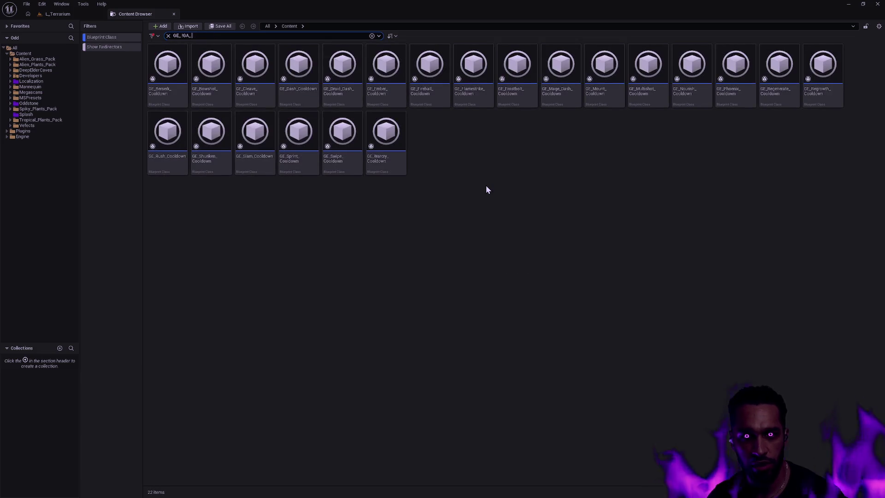
type("Cooldown")
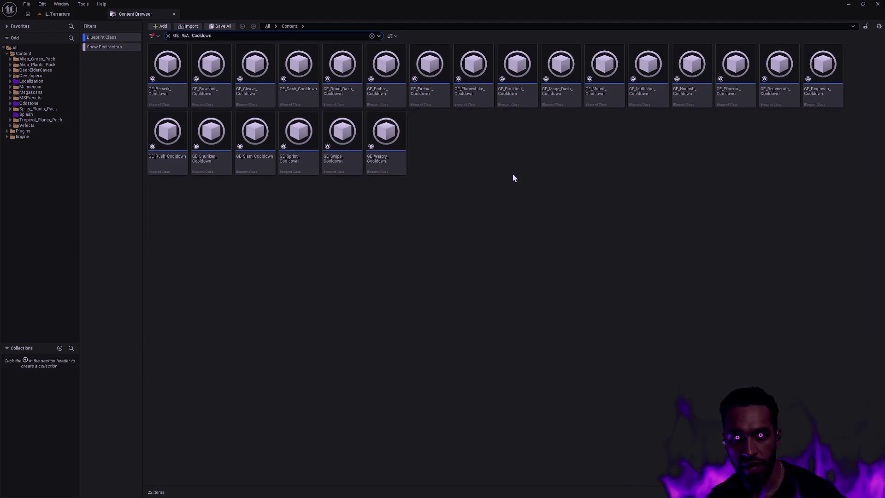
type("!")
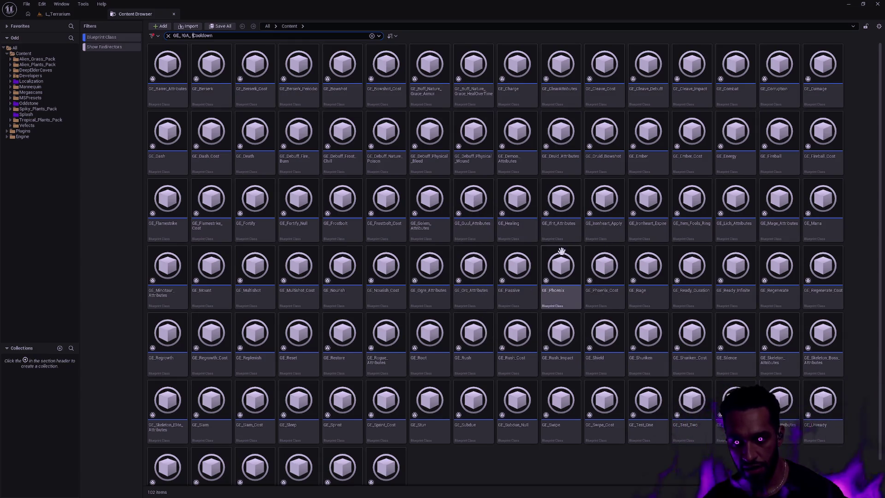
left_click(235, 37)
key("BackSpace")
type("!")
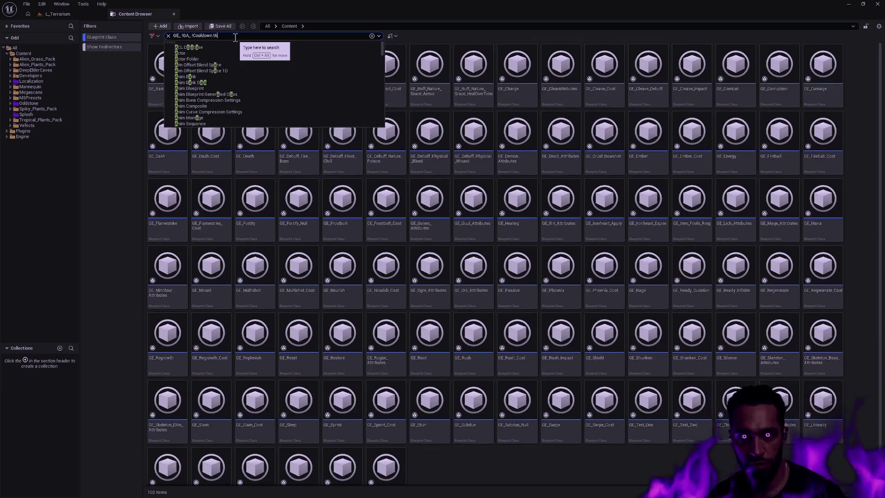
key("Return")
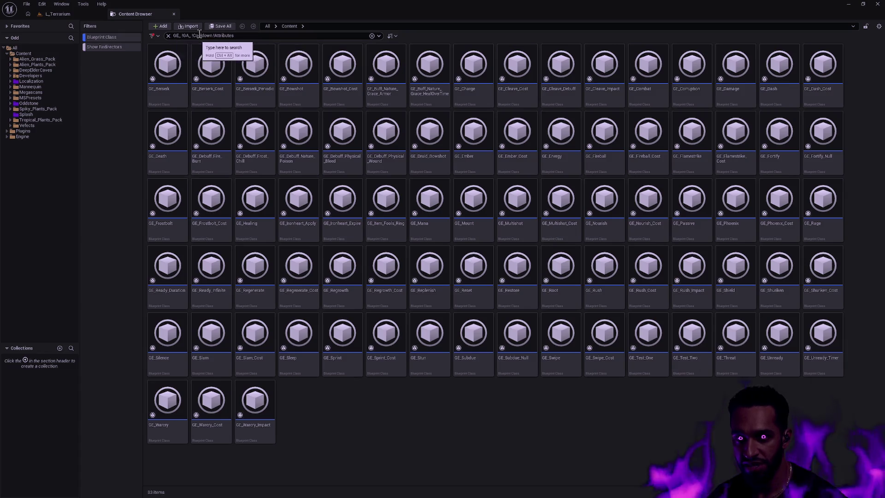
left_click(260, 35)
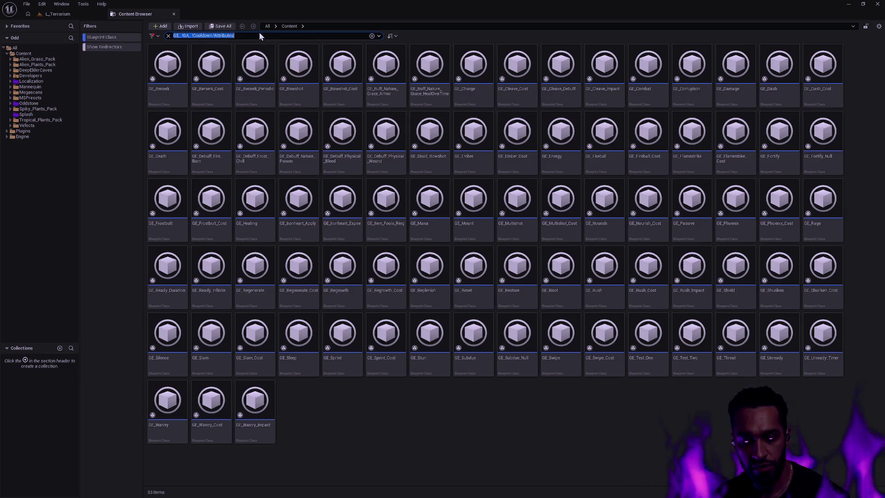
key("BackSpace")
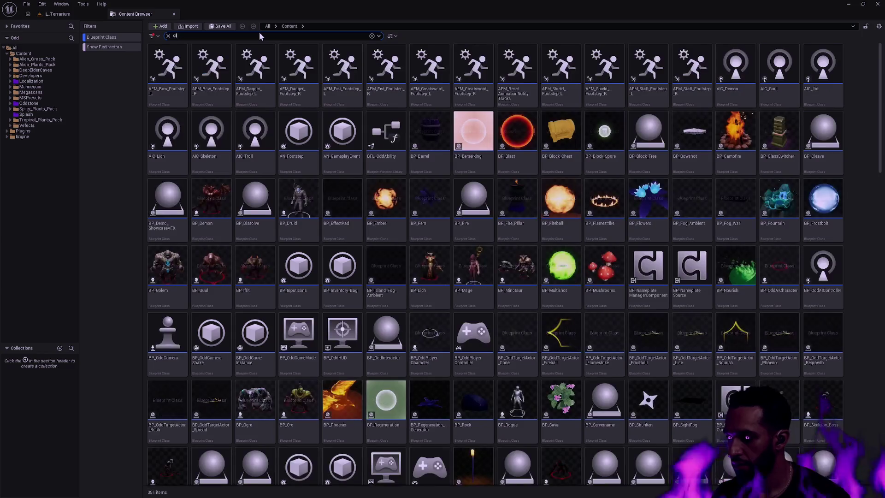
- Try a '(class=GameplayEffect)' search and browse the suggested types
type("class")
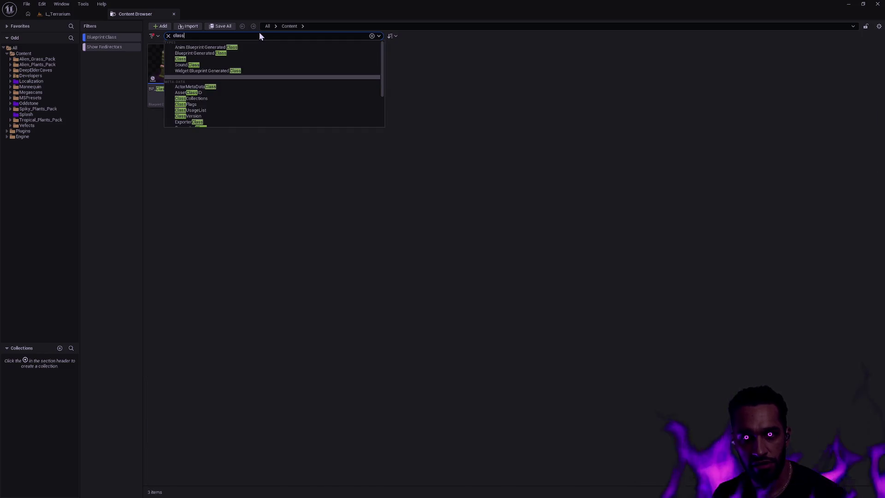
type("=GE_")
key("BackSpace")
key("BackSpace")
key("BackSpace")
key("ctrl+a")
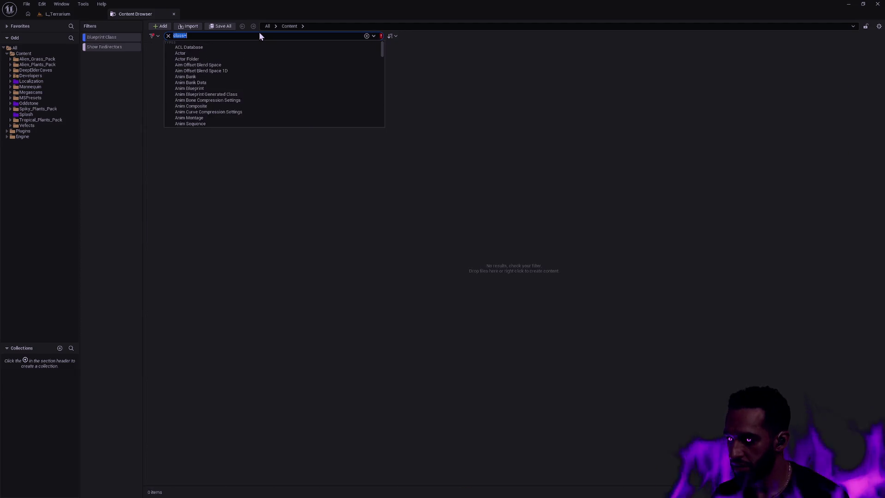
type("(class=GameplayEffect)")
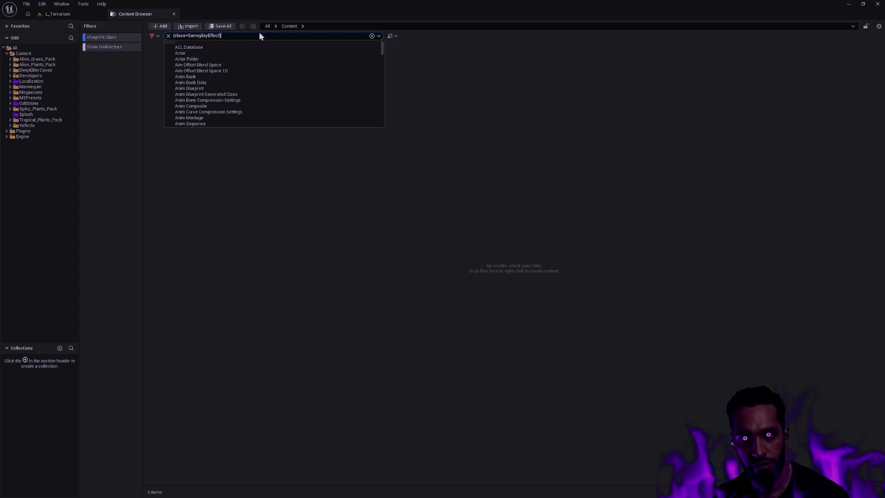
key("Left")
key("Left")
key("Left")
type("U")
key("BackSpace")
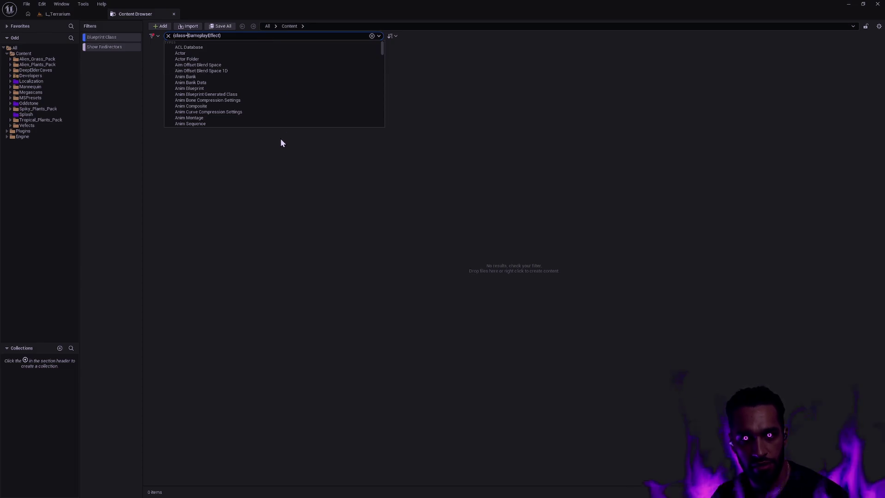
scroll(258, 86, "down", 10)
scroll(265, 84, "down", 10)
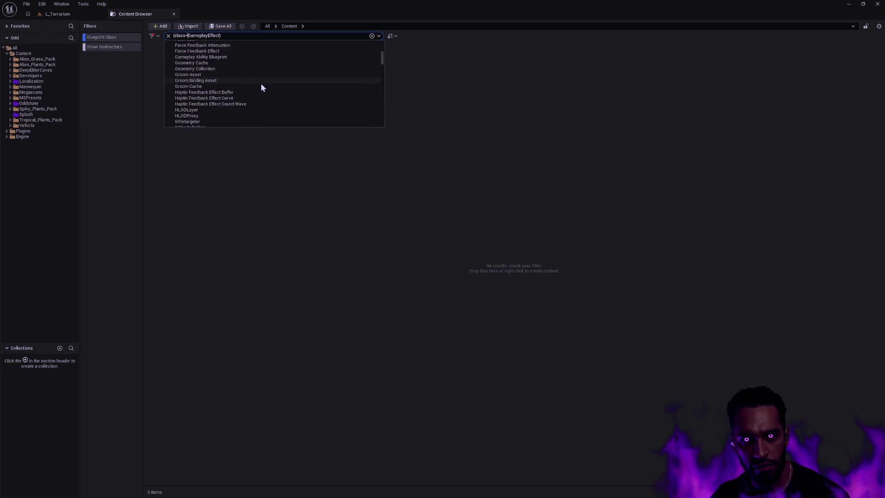
scroll(219, 69, "up", 2)
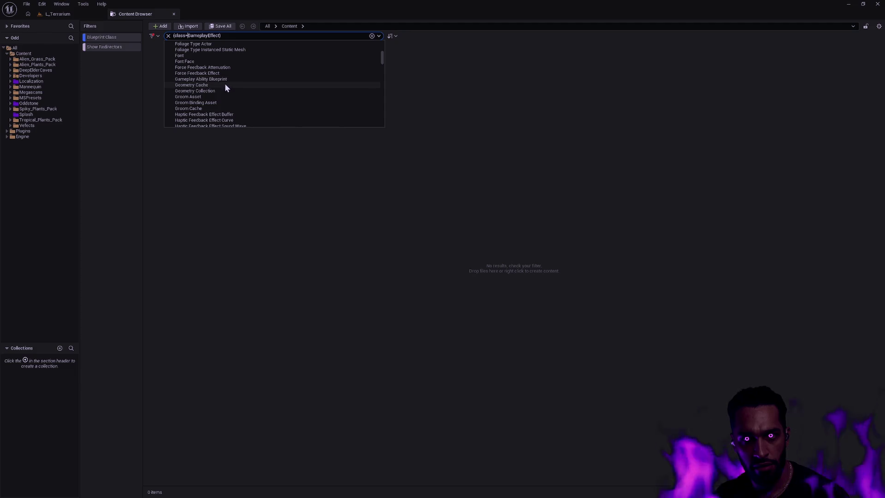
scroll(231, 79, "down", 10)
scroll(248, 86, "down", 12)
scroll(243, 86, "down", 15)
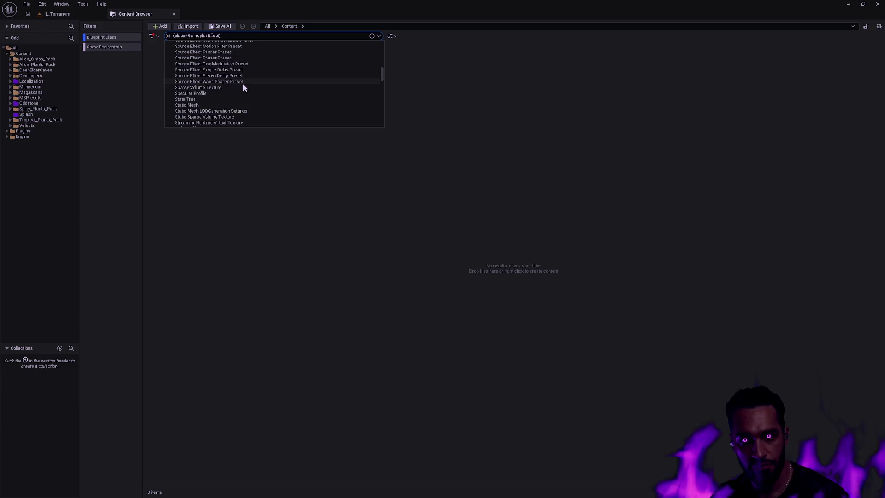
scroll(242, 86, "down", 10)
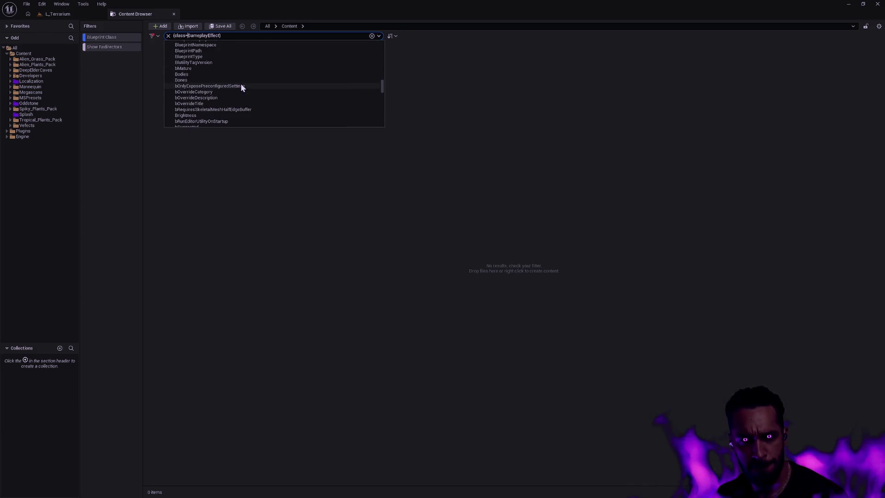
- Replace the class filter with 'GE_ !GA_ !Cooldown !Attributes', listing 83 assets
key("ctrl+a")
key("BackSpace")
type("class=")
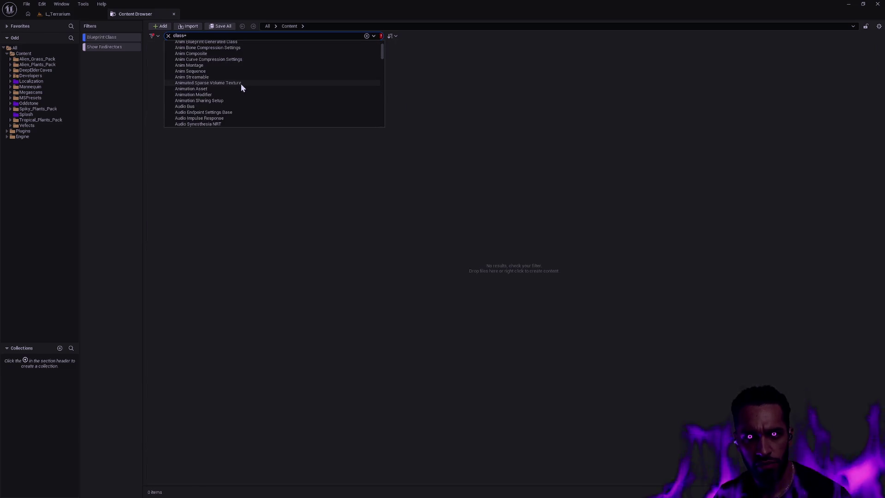
scroll(261, 78, "down", 3)
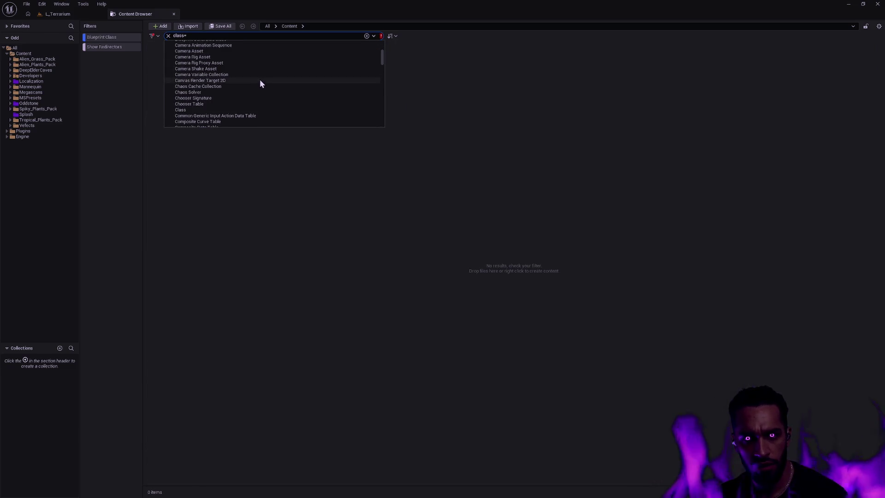
scroll(259, 79, "down", 9)
scroll(269, 82, "down", 5)
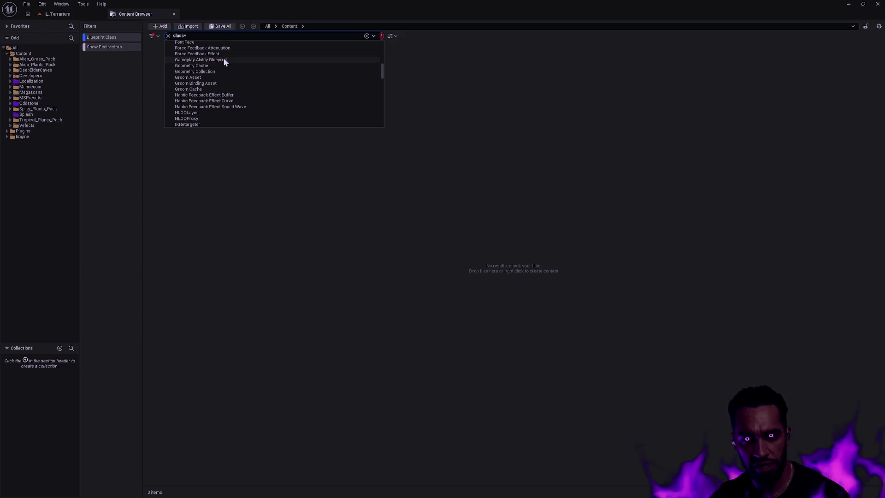
type("GE_ !GA_ !Cooldown !Attributes")
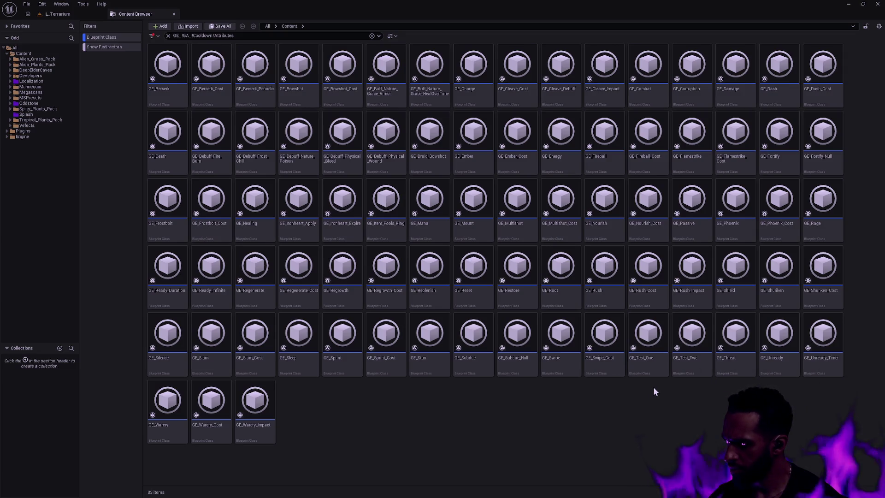
- Select all 83 filtered GE_ assets and bring up the save-search options
left_click(256, 413)
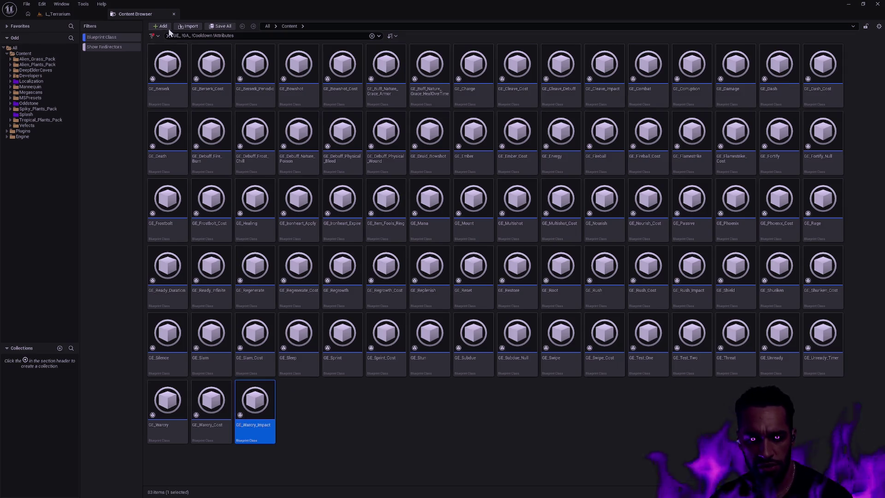
key("ctrl+a")
right_click(168, 82)
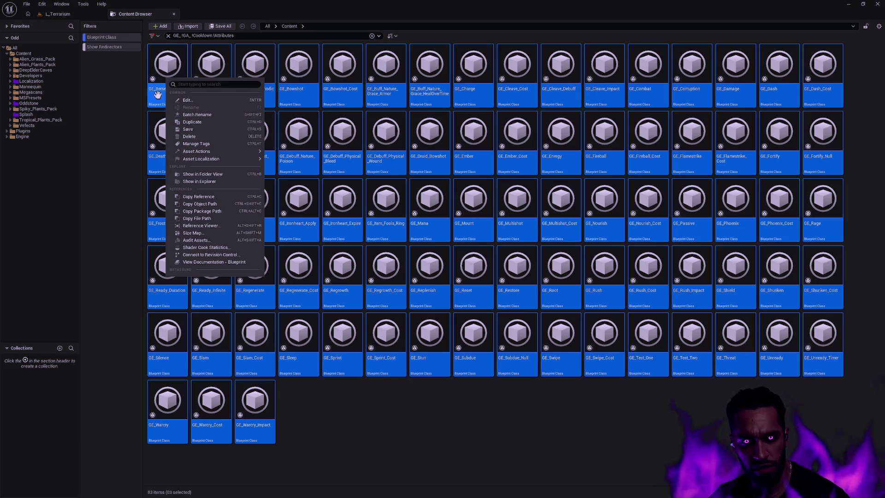
key("Escape")
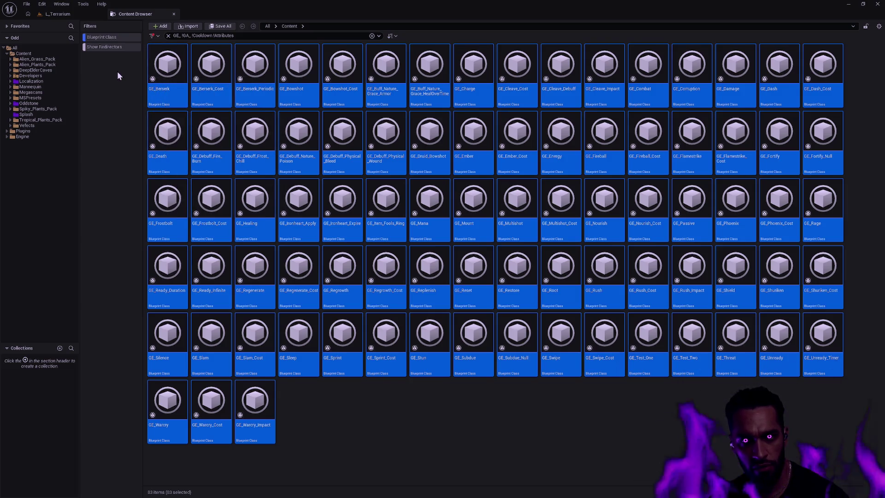
left_click(390, 35)
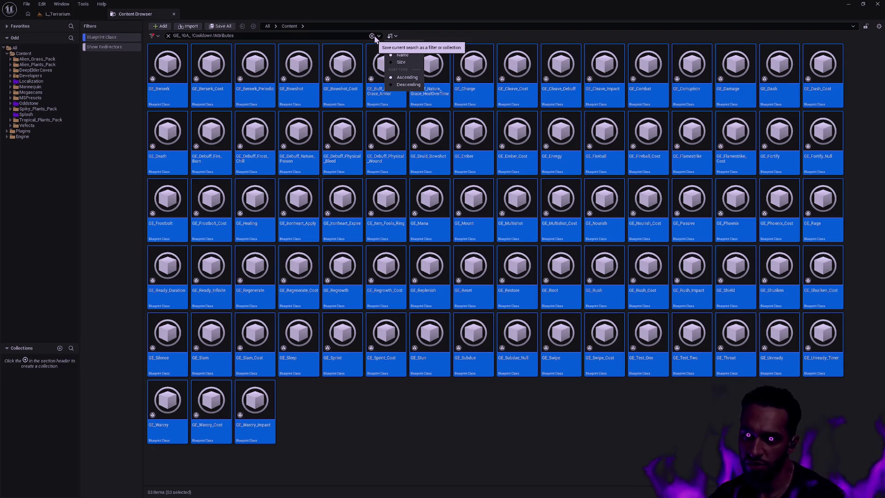
left_click(373, 37)
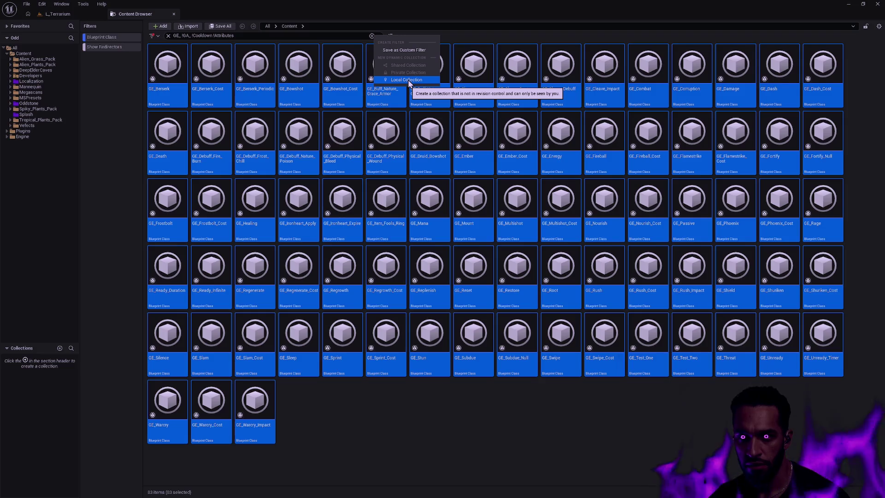
- Create a local collection 'GameplayEffects' from the search, then return to the Oddstone folder
left_click(406, 80)
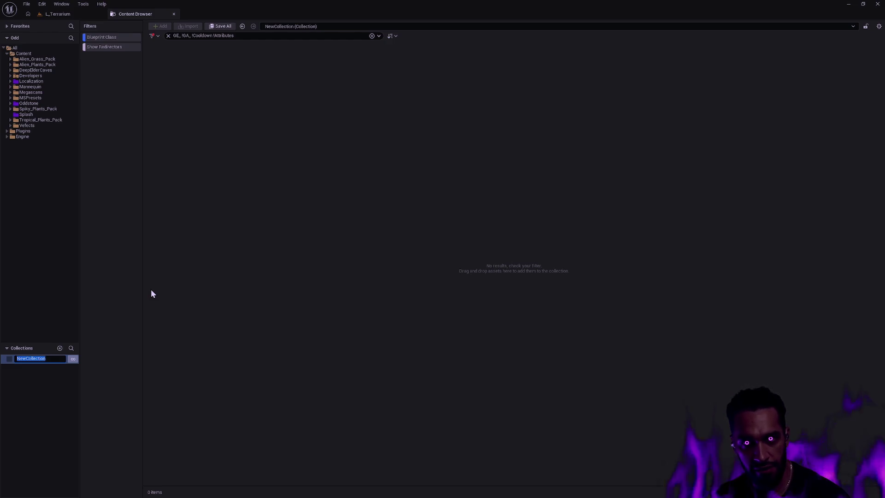
type("Ga")
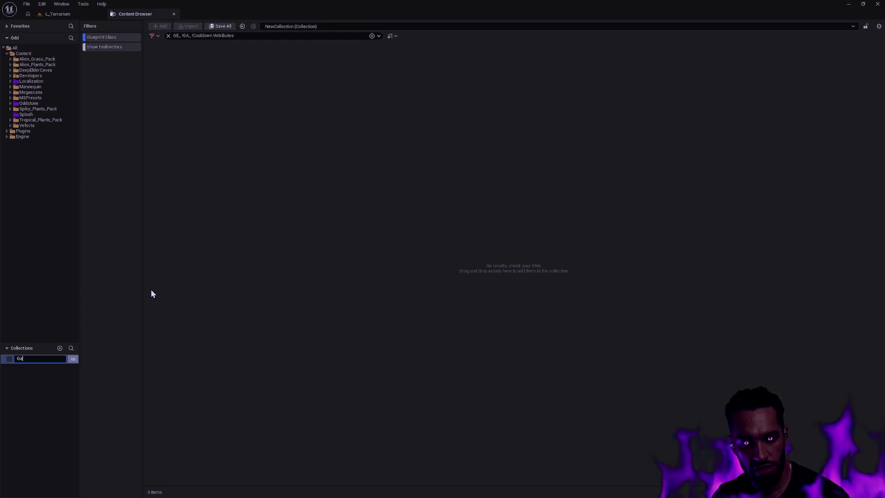
type("meplayEffects")
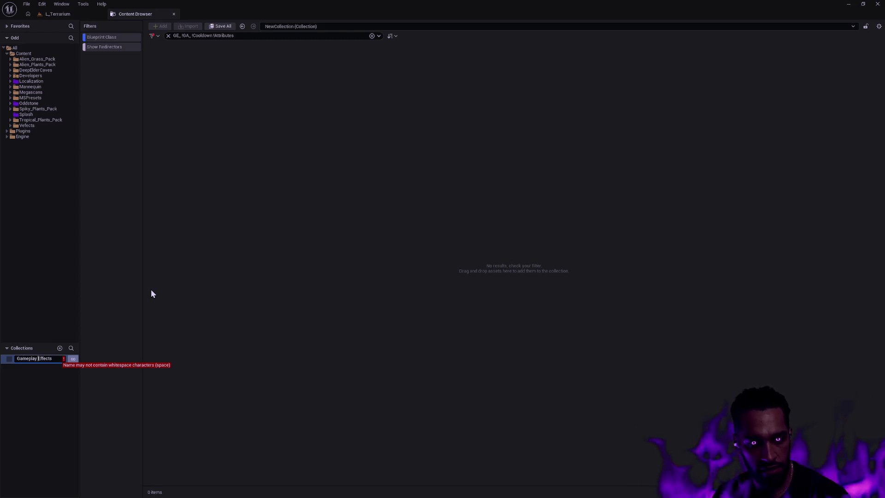
key("Return")
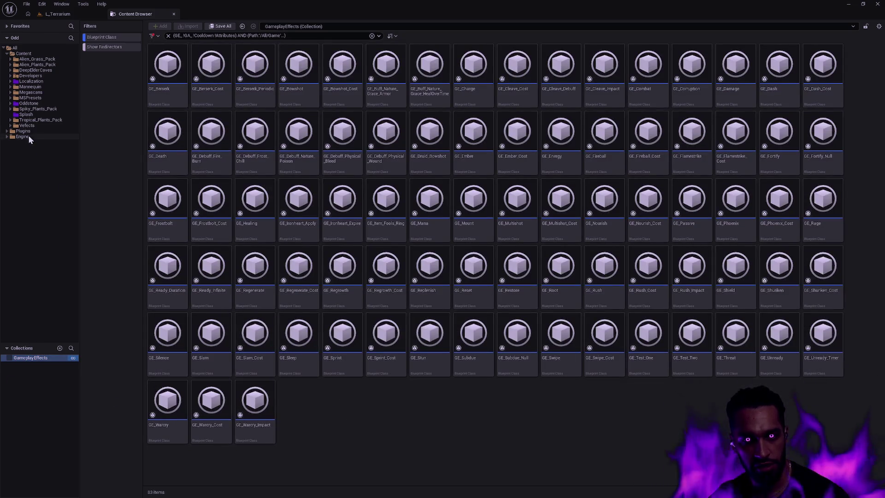
left_click(33, 103)
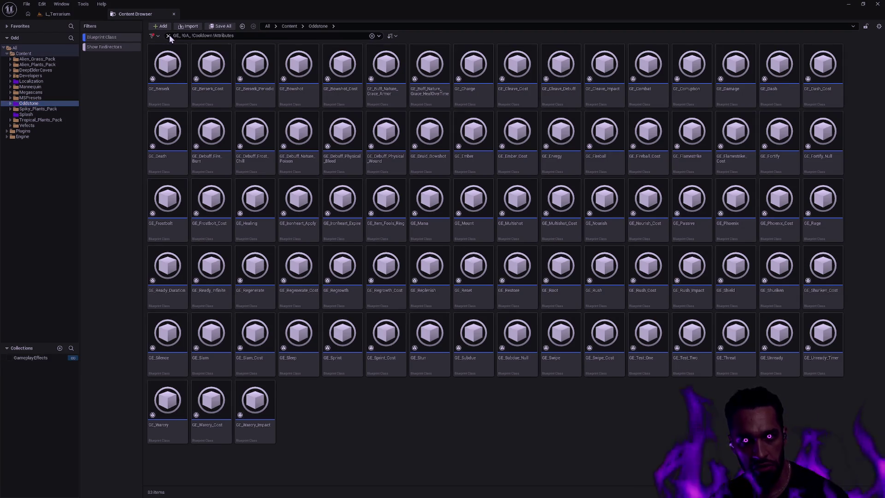
- Show the GameplayEffects collection, inspect several effect tiles, and clear the search text
left_click(37, 362)
mouse_move(411, 316)
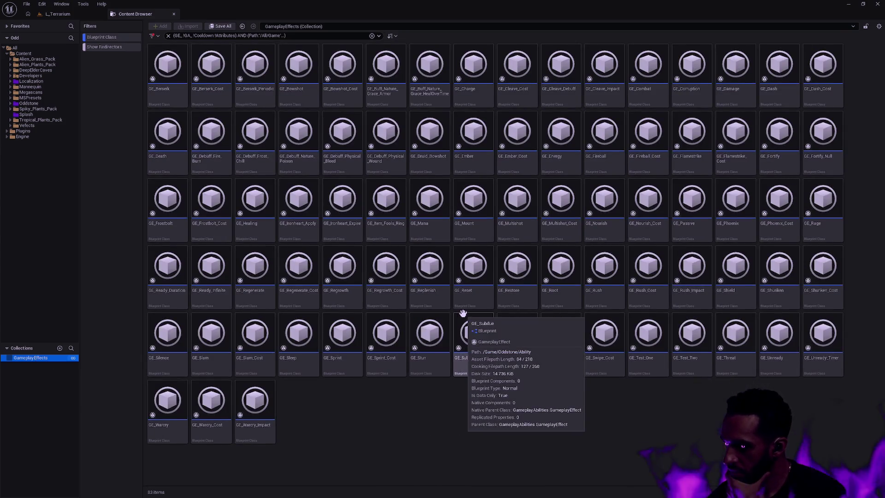
mouse_move(535, 284)
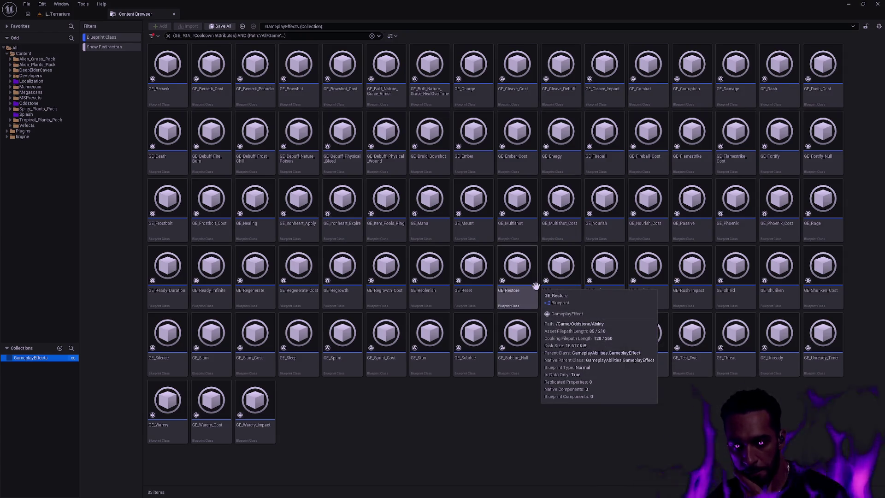
mouse_move(489, 313)
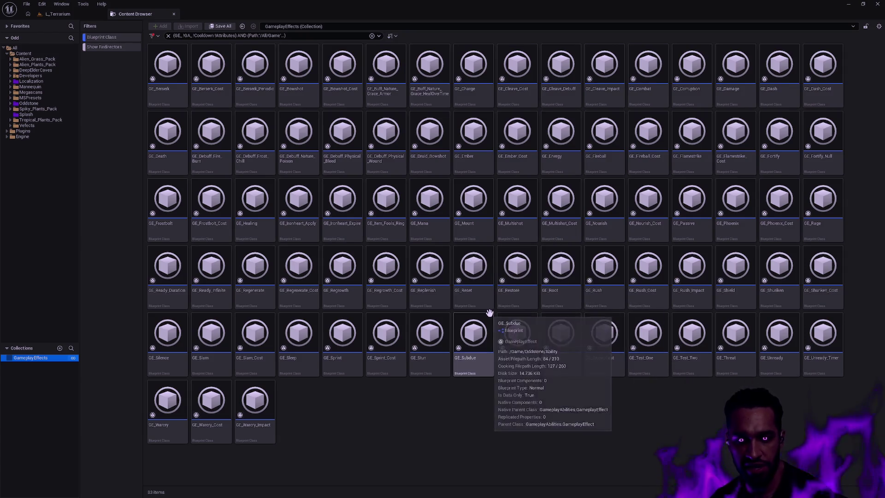
mouse_move(420, 266)
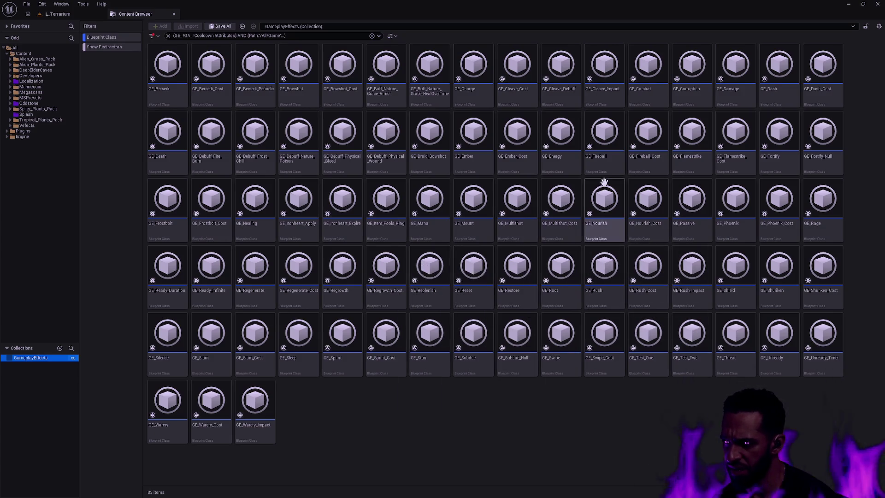
mouse_move(524, 166)
mouse_move(486, 166)
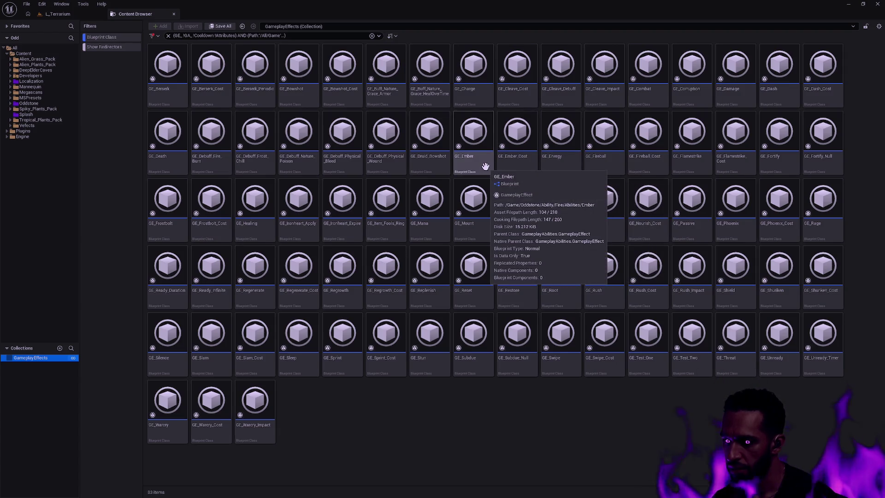
mouse_move(455, 192)
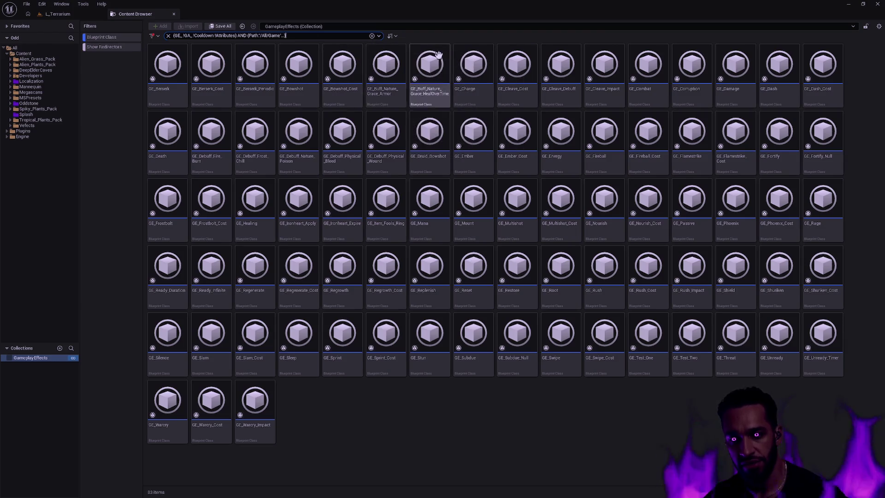
mouse_move(510, 75)
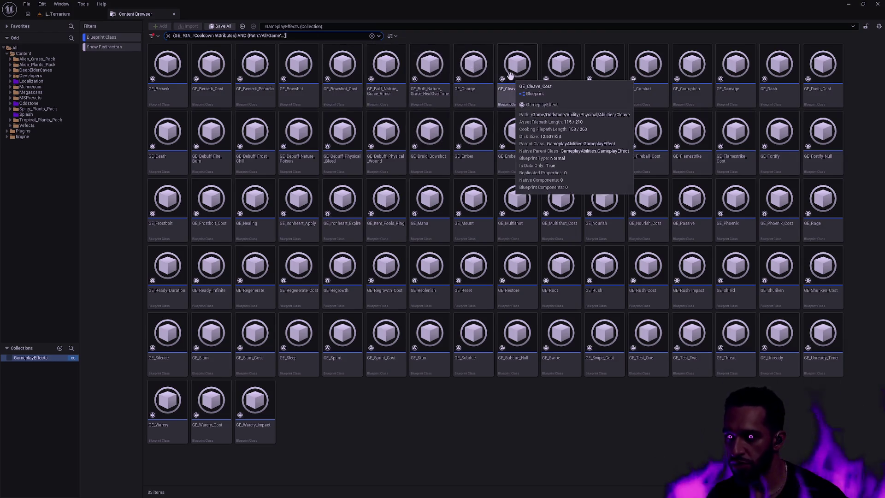
key("ctrl+a")
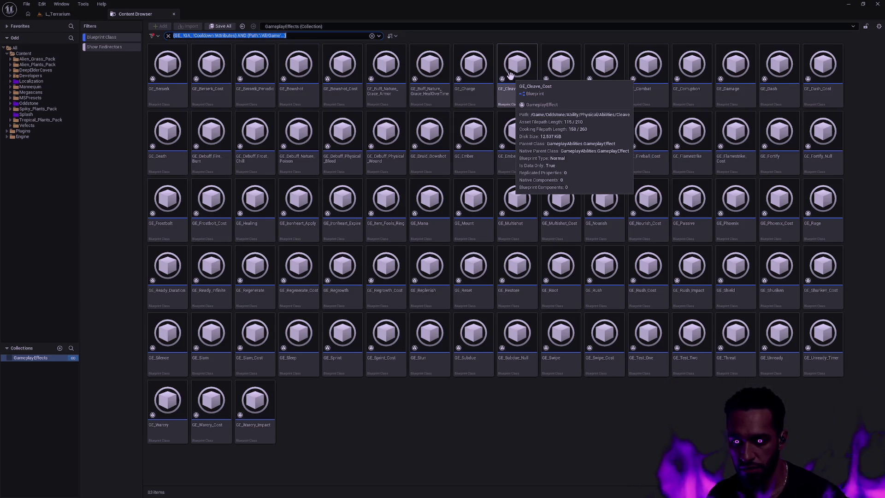
key("BackSpace")
type("_Cost")
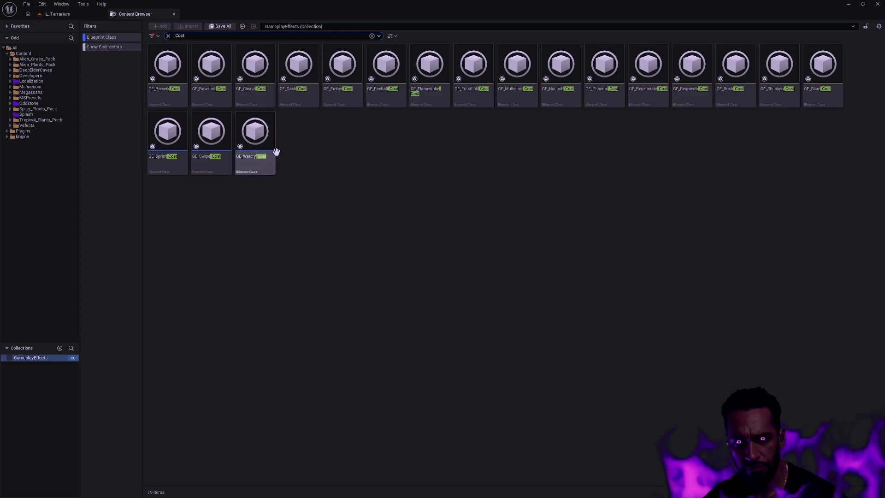
- Select all 19 _Cost effects and choose Edit Selection in Property Matrix
left_click(253, 152)
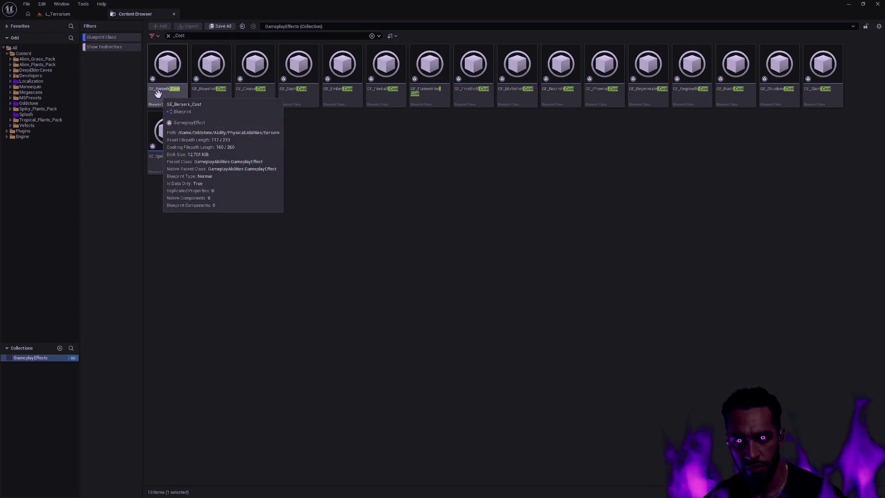
key("ctrl+a")
right_click(158, 94)
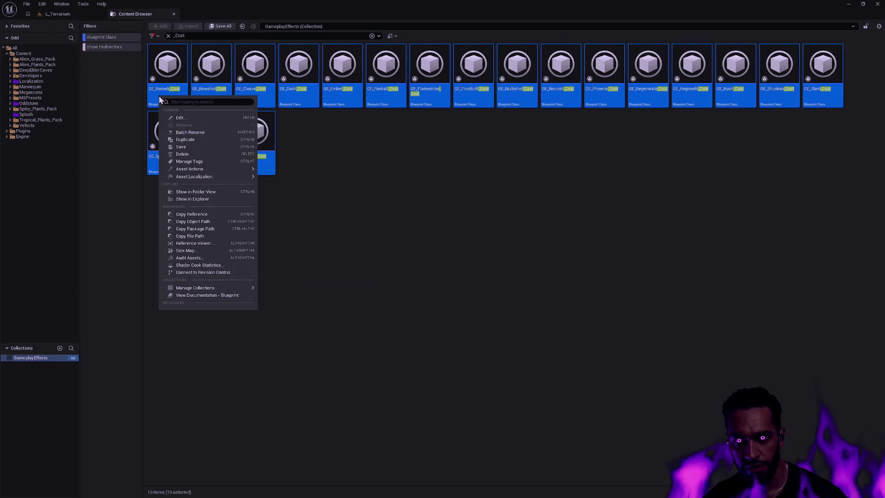
mouse_move(233, 170)
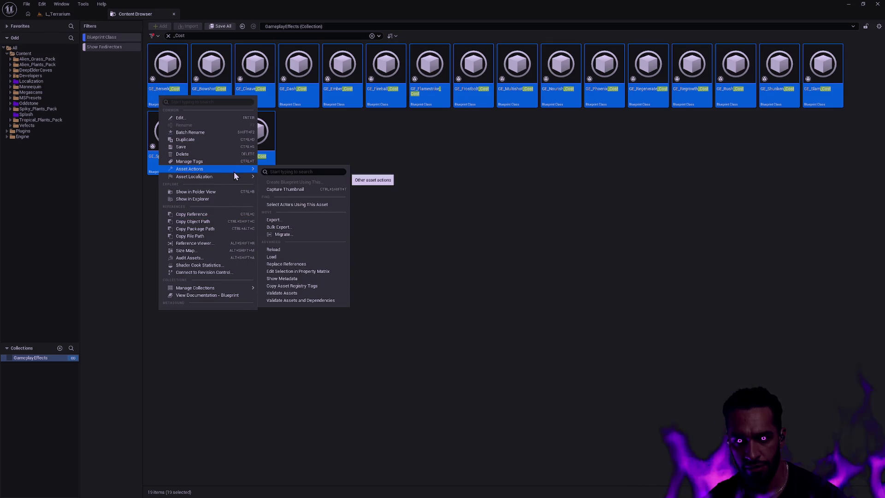
left_click(314, 272)
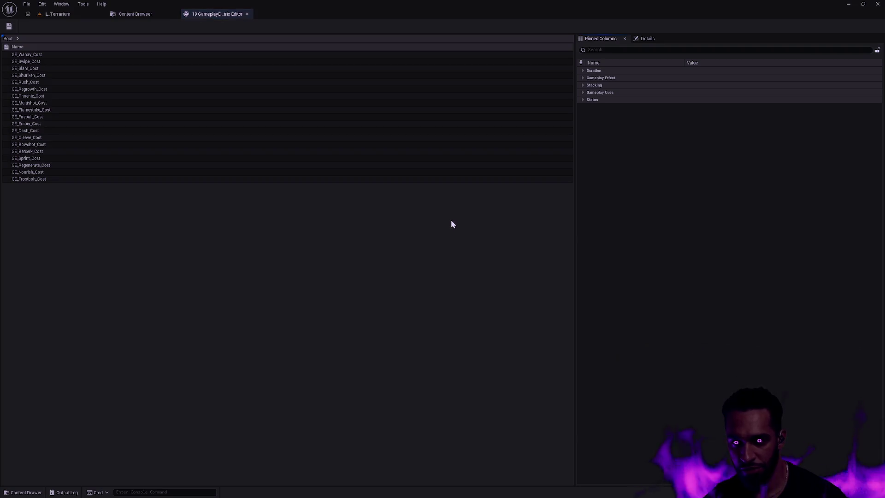
- Expand GE_Warcry_Cost's Modifiers > Index [0] > Modifier Magnitude and widen the details panel
left_click(583, 78)
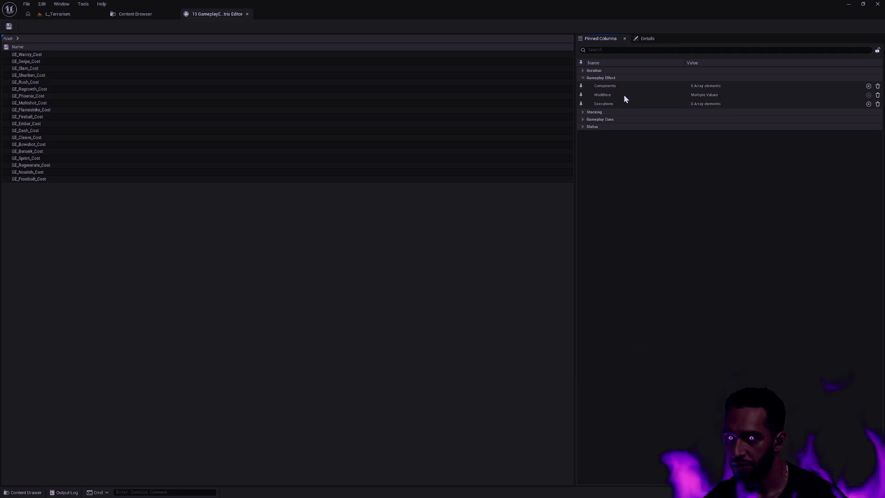
left_click(37, 55)
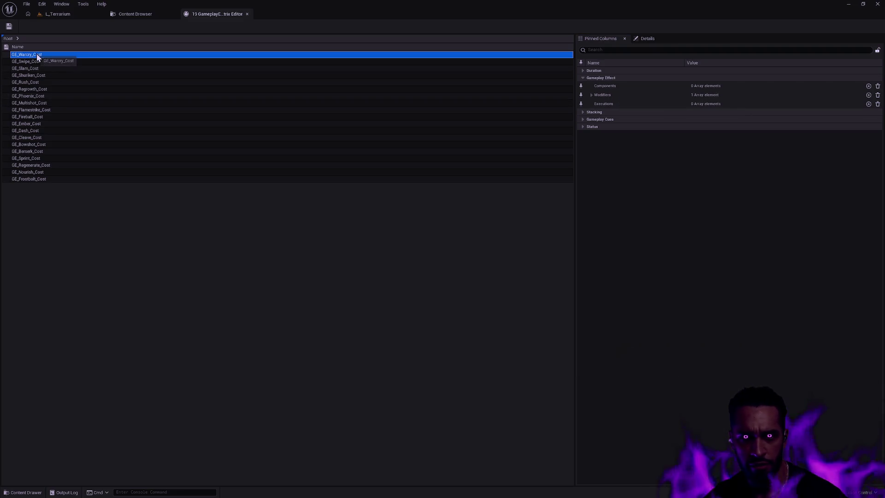
left_click(591, 95)
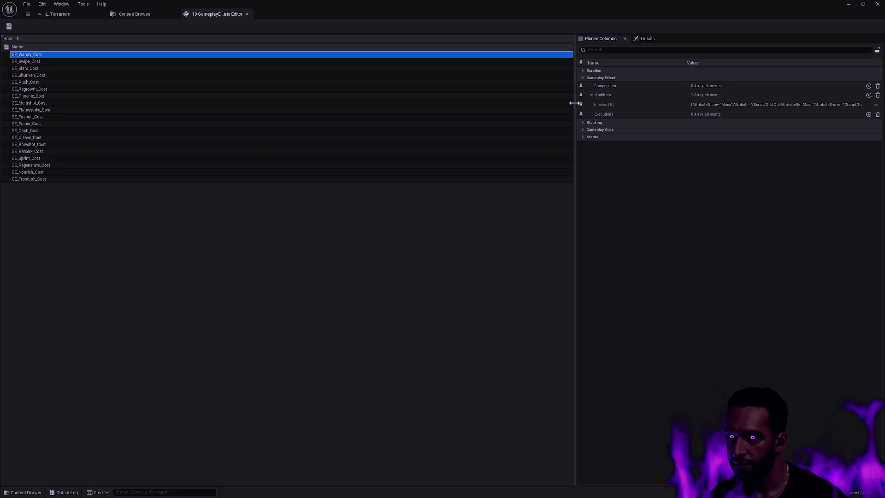
left_click(595, 105)
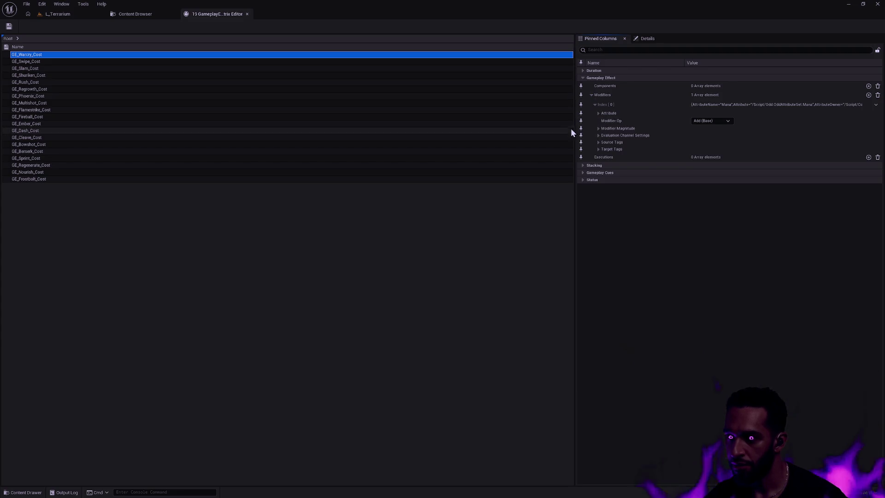
left_click(598, 128)
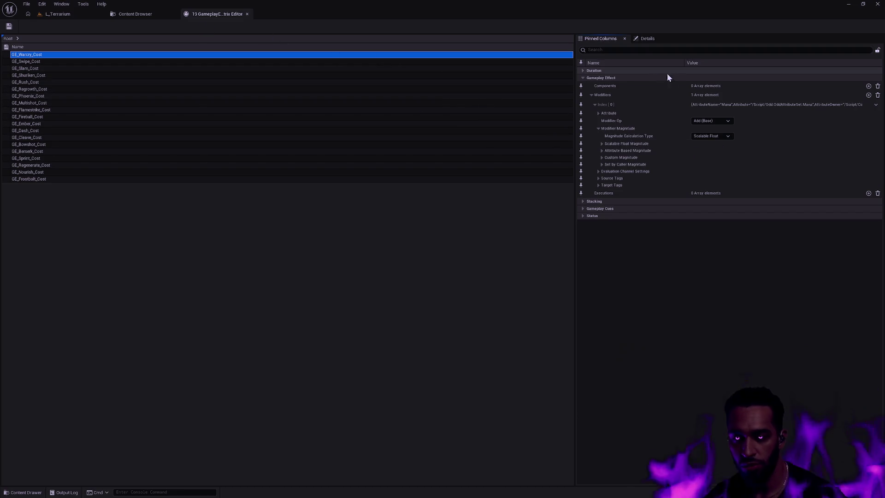
left_click_drag(575, 95, 463, 97)
key("ctrl+shift+w")
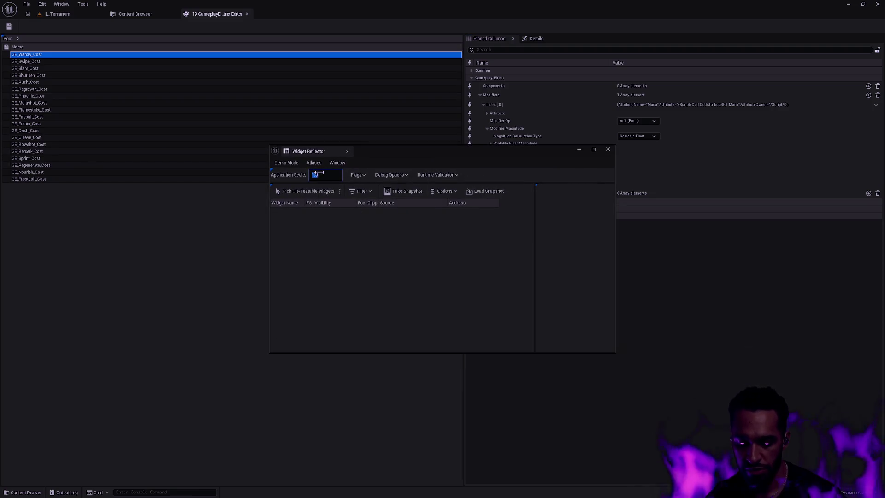
- Set the editor Application Scale to 1.5 in the Widget Reflector
type("1.5")
key("Return")
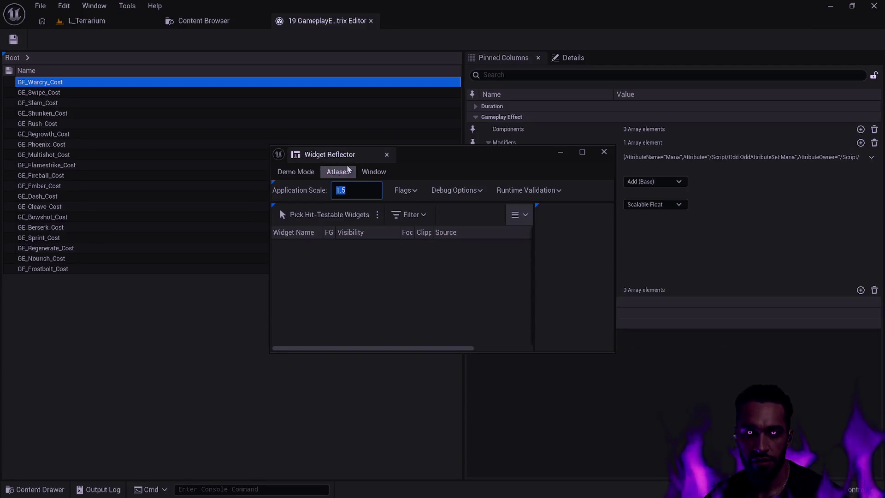
left_click(604, 153)
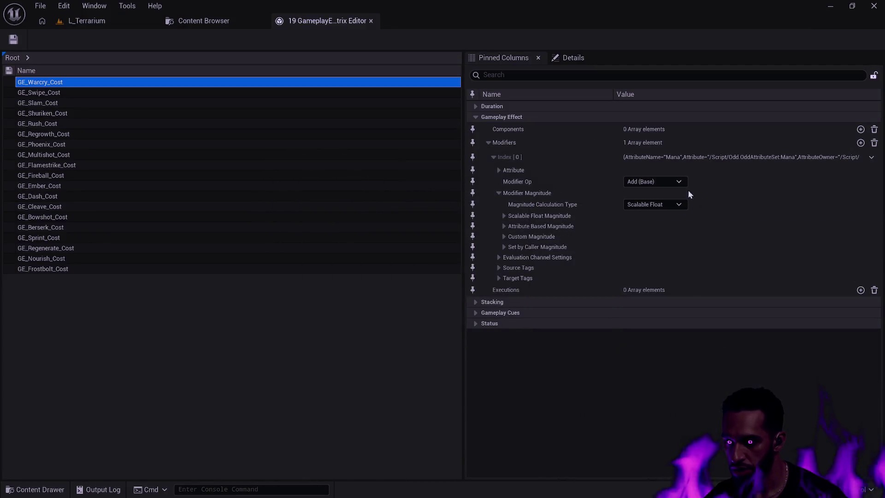
- Reveal GE_Warcry_Cost's Scalable Float Magnitude curve table and row, then view GE_Swipe_Cost
left_click(513, 216)
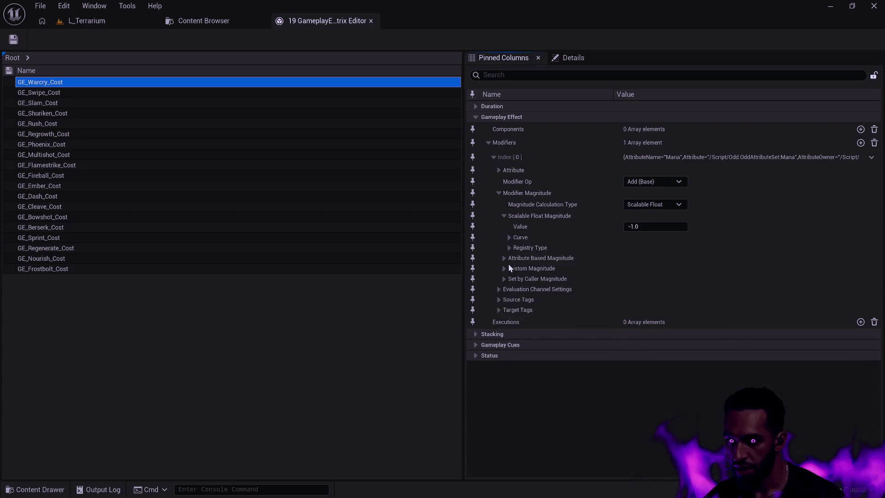
left_click(510, 237)
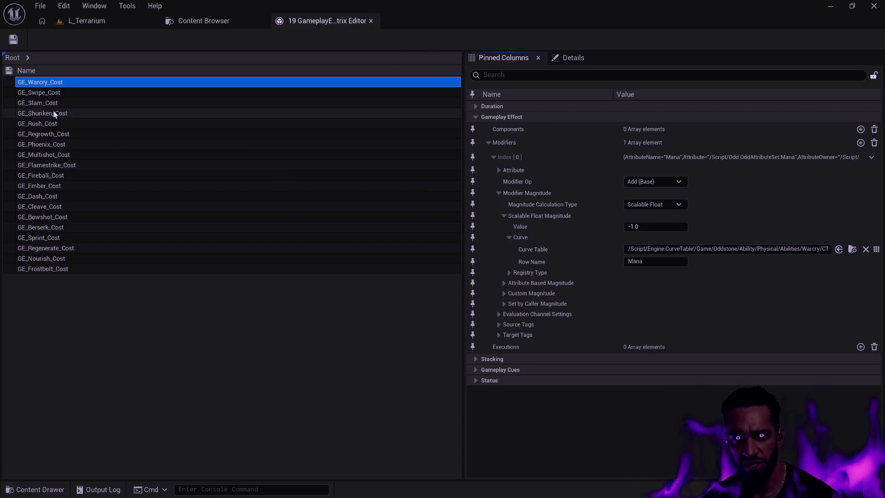
left_click(57, 93)
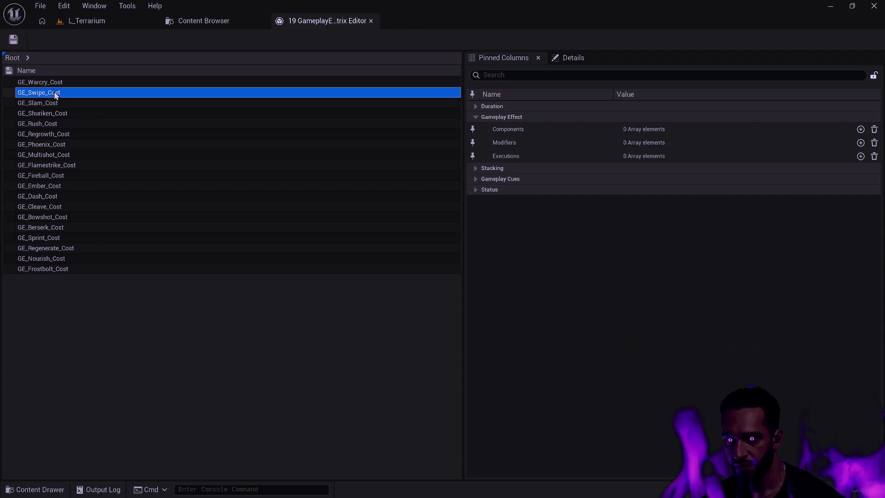
- Inspect the Warcry, Slam, Shuriken, Rush, Regrowth, Phoenix, Multishot, Flamestrike and Fireball cost effects
left_click(54, 83)
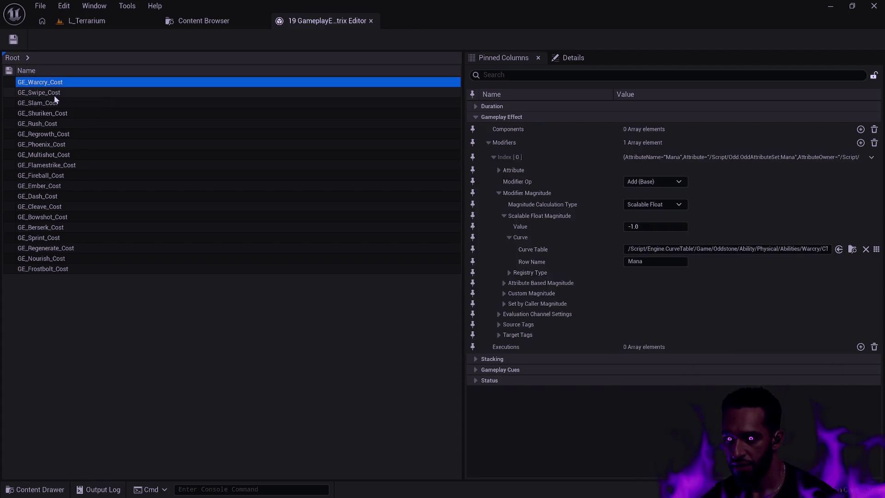
left_click(54, 96)
left_click(50, 114)
left_click(48, 122)
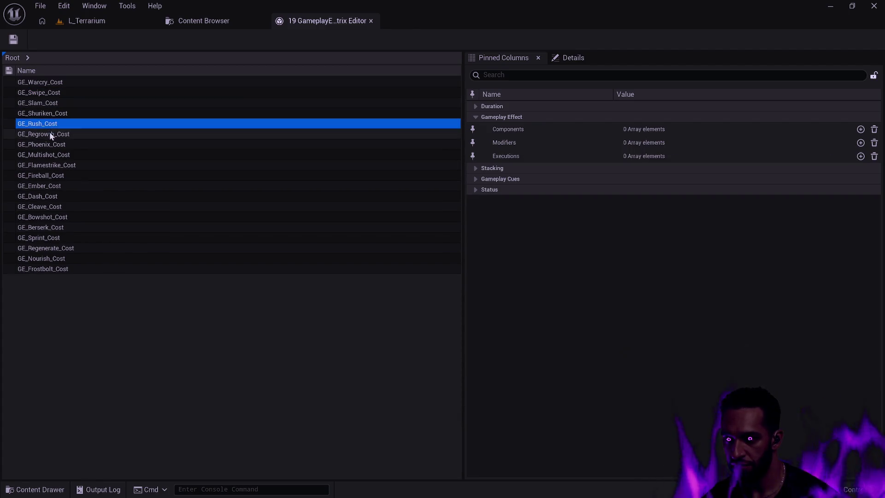
left_click(48, 132)
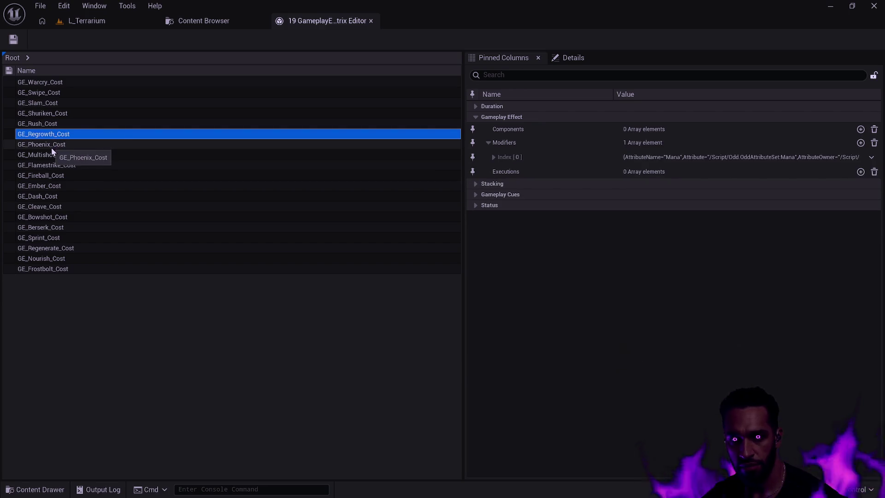
left_click(51, 145)
left_click(52, 155)
left_click(53, 166)
left_click(54, 177)
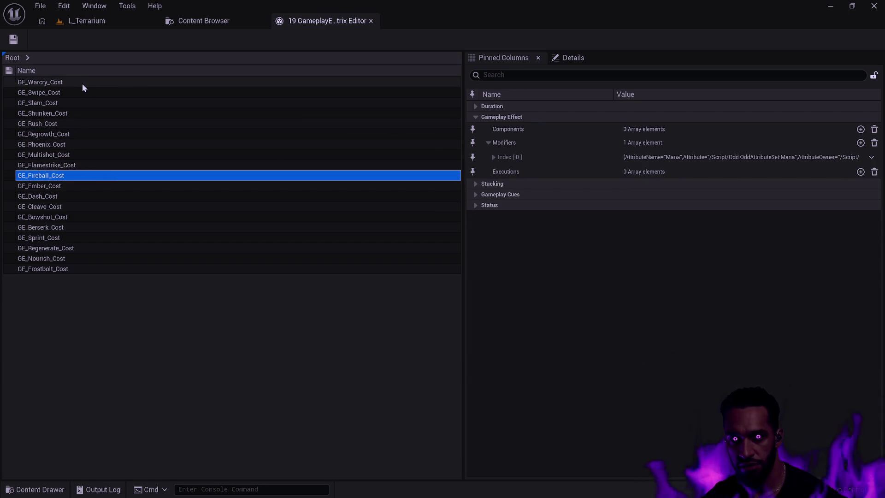
- Compare curve tables of the Warcry, Fireball, Ember, Dash, Bowshot, Sprint and Cleave costs, then close the editor
left_click(82, 83)
left_click(71, 177)
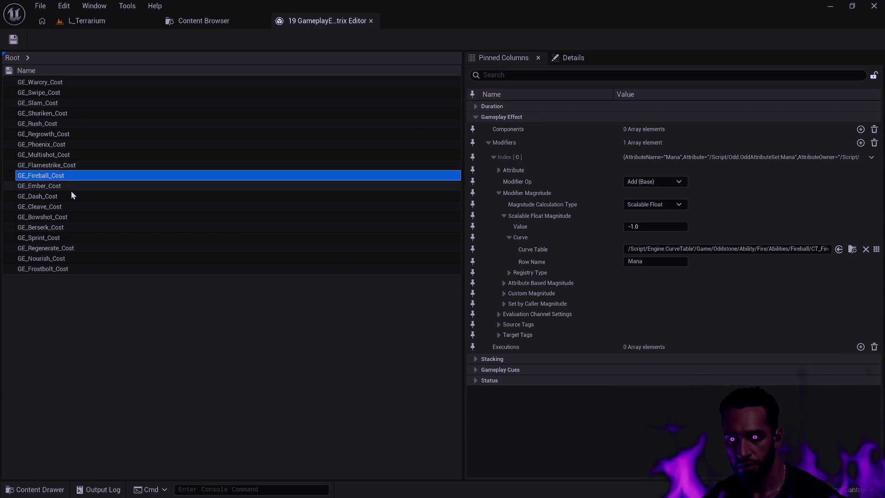
left_click(71, 189)
left_click(79, 176)
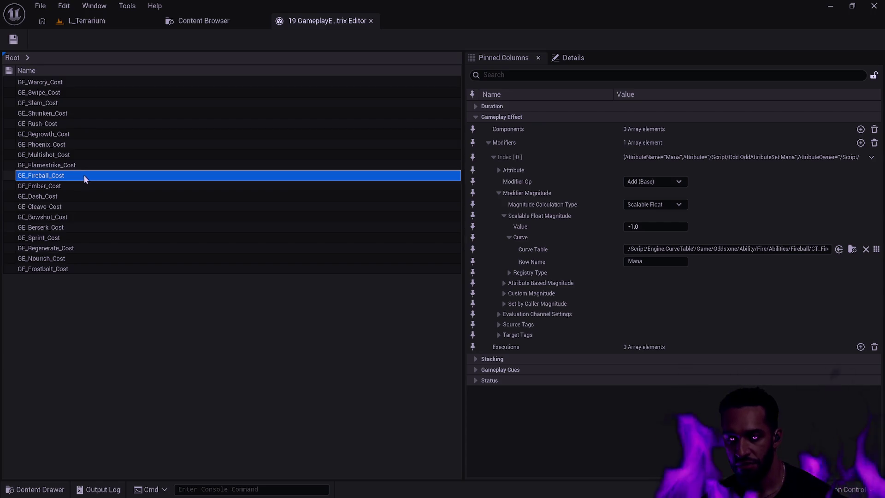
left_click(60, 84)
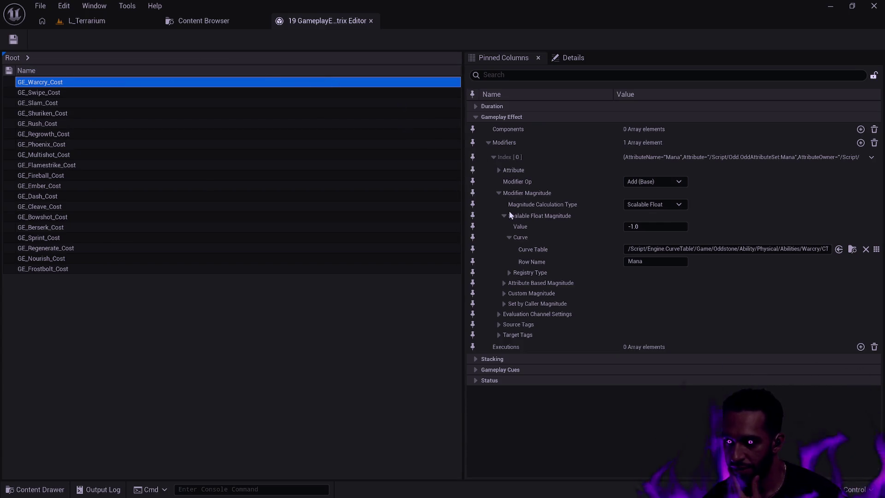
left_click(69, 195)
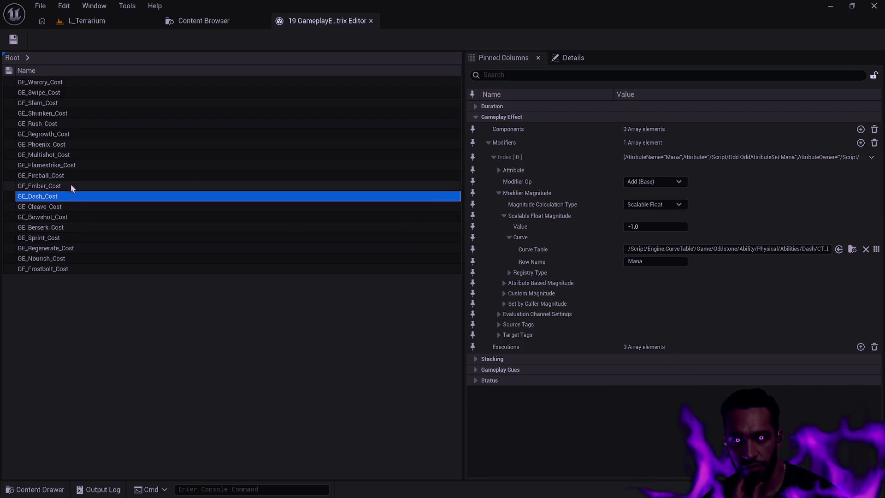
left_click(74, 186)
left_click(75, 177)
left_click(96, 217)
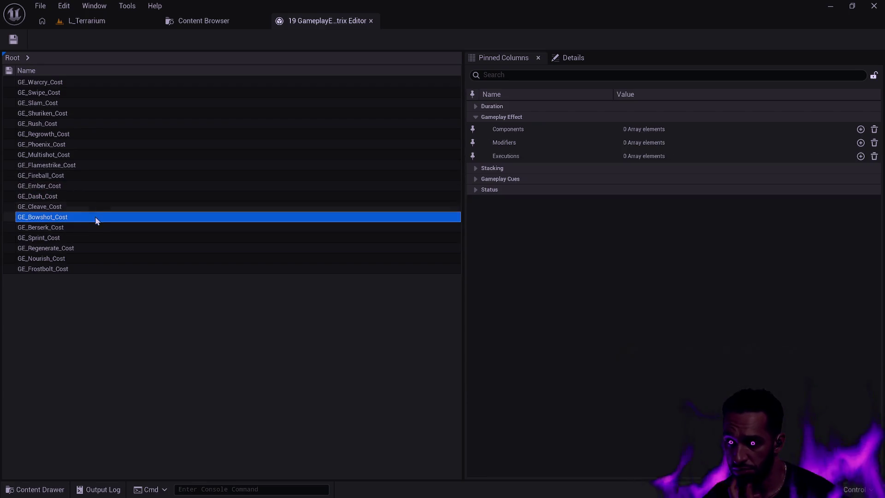
left_click(96, 238)
left_click(106, 208)
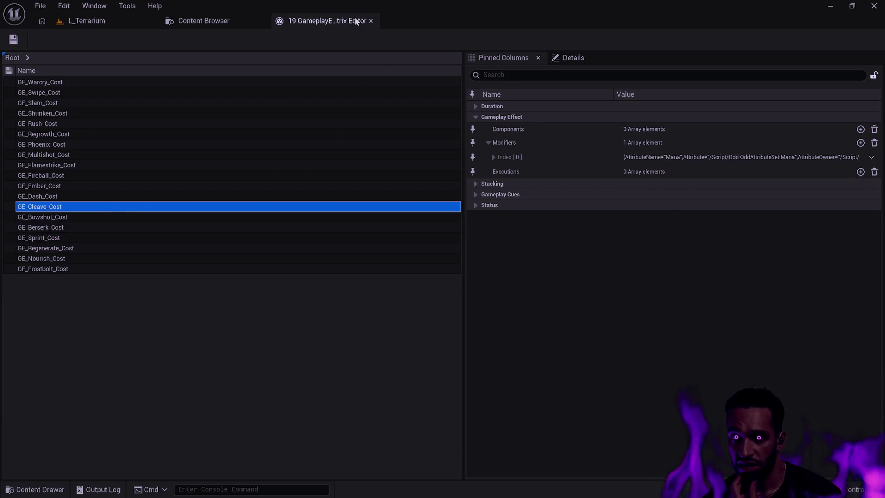
left_click(370, 21)
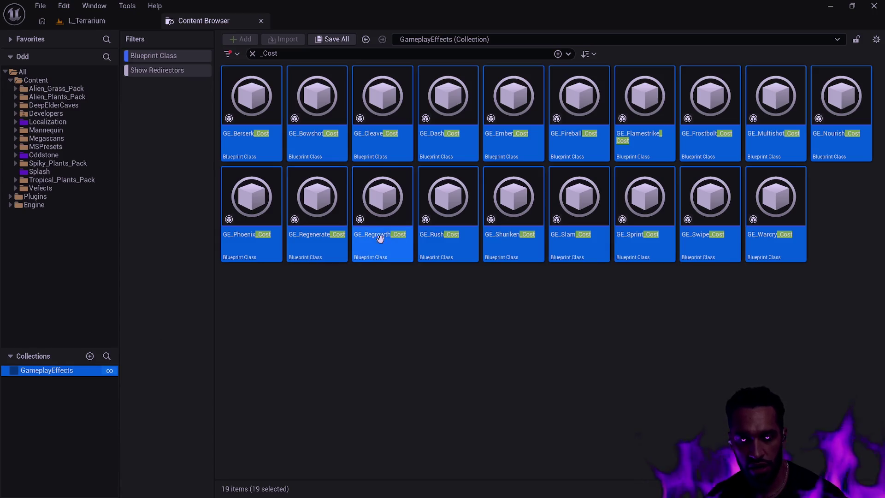
- Deselect the 19 cost assets and clear the _Cost search filter
right_click(248, 120)
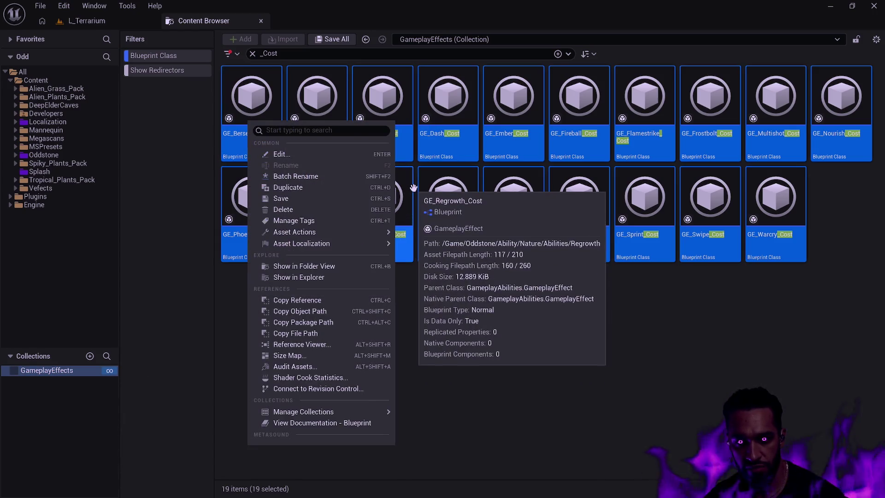
left_click(558, 62)
left_click(568, 54)
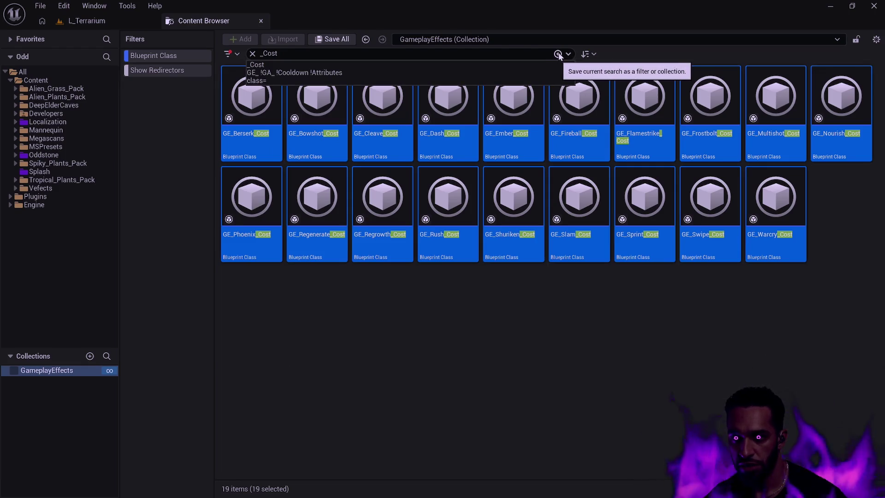
left_click(308, 397)
left_click(15, 370)
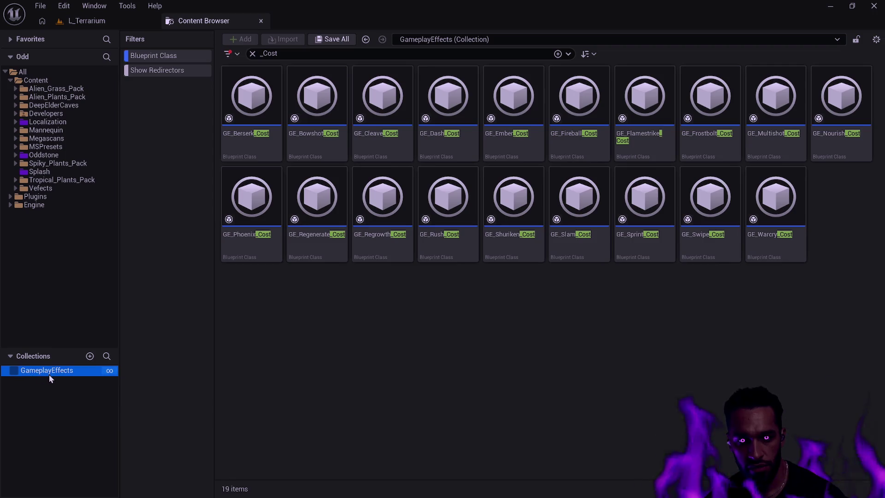
left_click(254, 54)
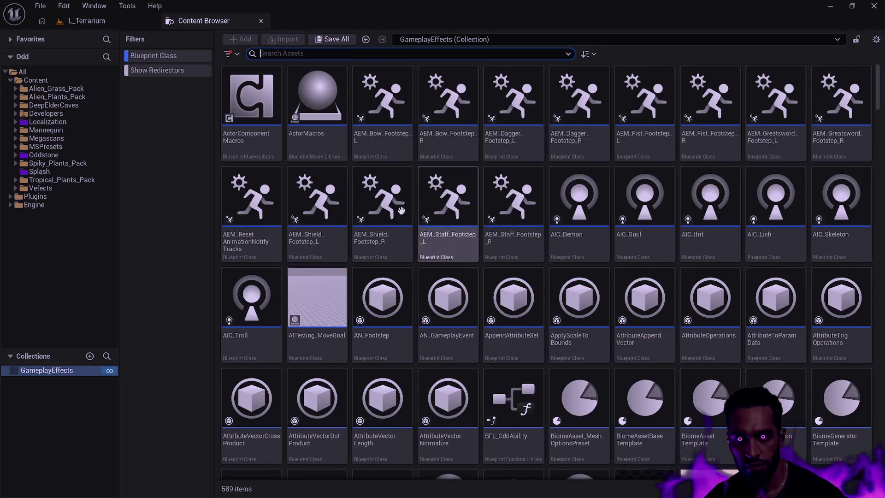
- Toggle the Collections list, browse the Localization folder, then view the GameplayEffects collection
left_click(56, 359)
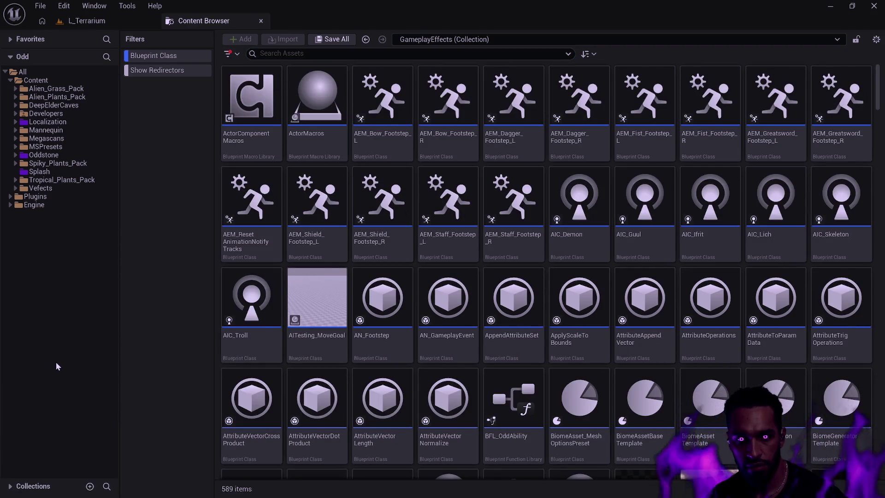
left_click(33, 485)
left_click(52, 371)
left_click(416, 40)
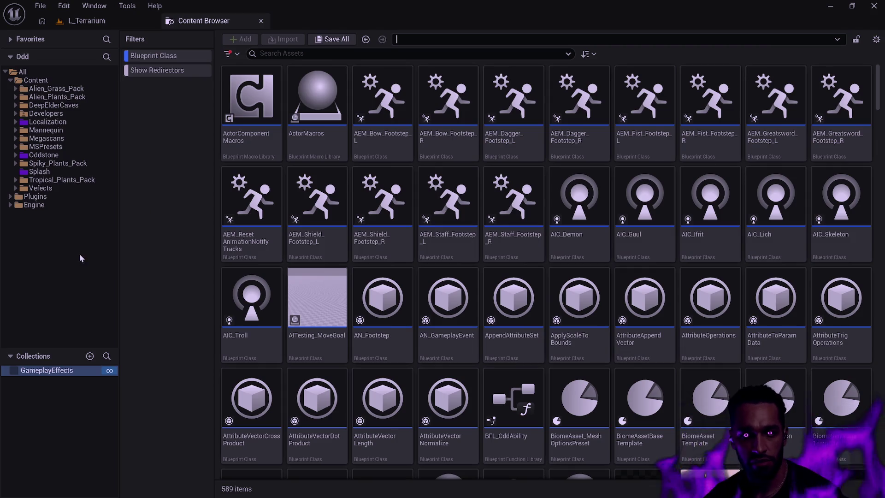
left_click(14, 375)
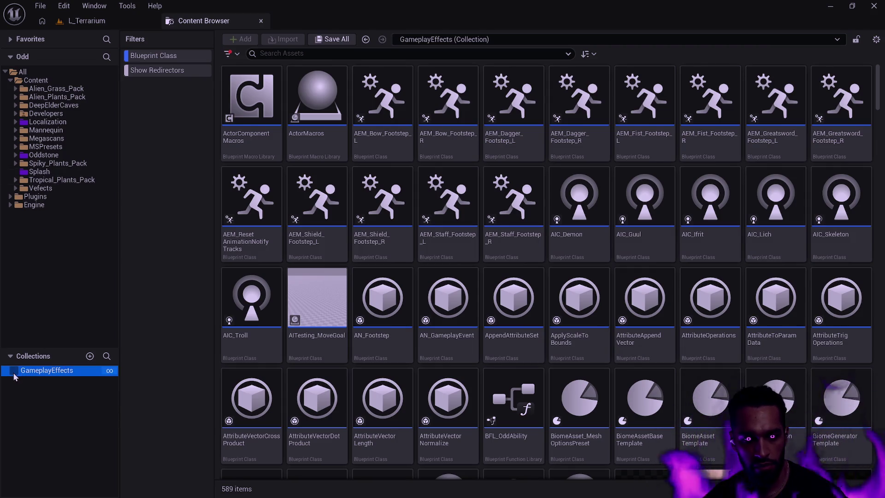
right_click(41, 377)
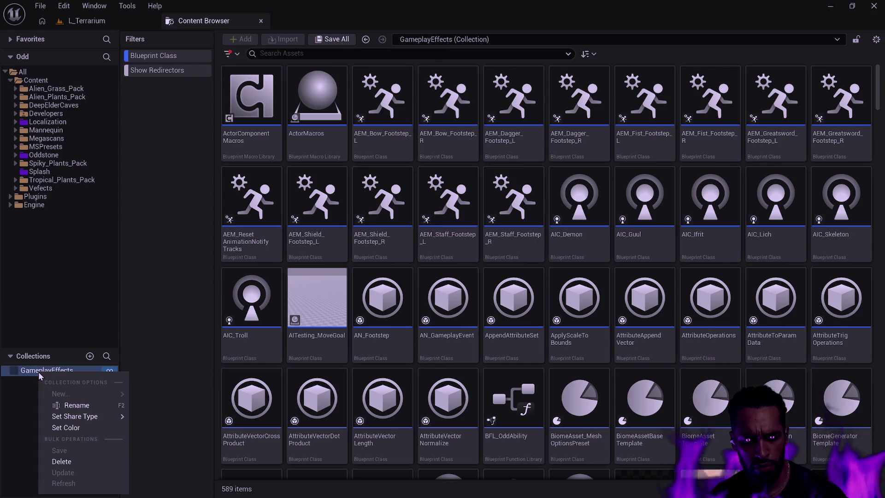
key("Escape")
left_click(38, 123)
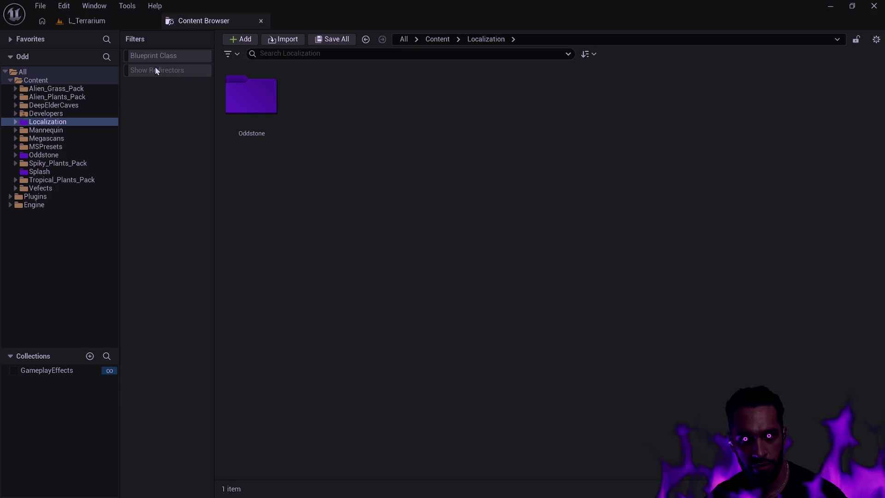
left_click(46, 371)
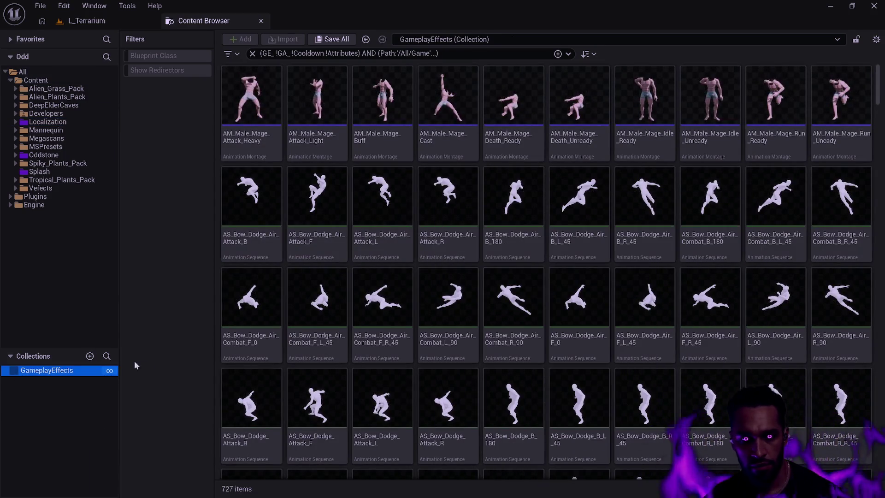
- Filter the GameplayEffects collection to Blueprint Class assets with Show Redirectors on, listing 83 items
right_click(56, 369)
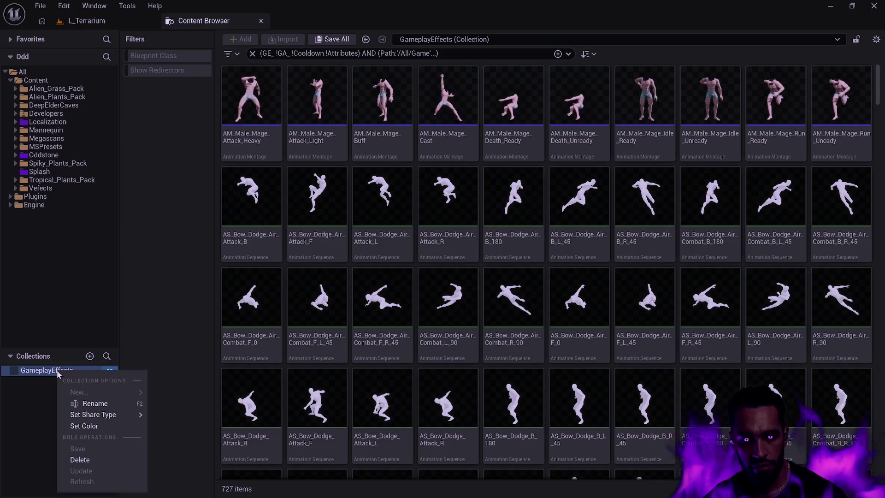
left_click(151, 242)
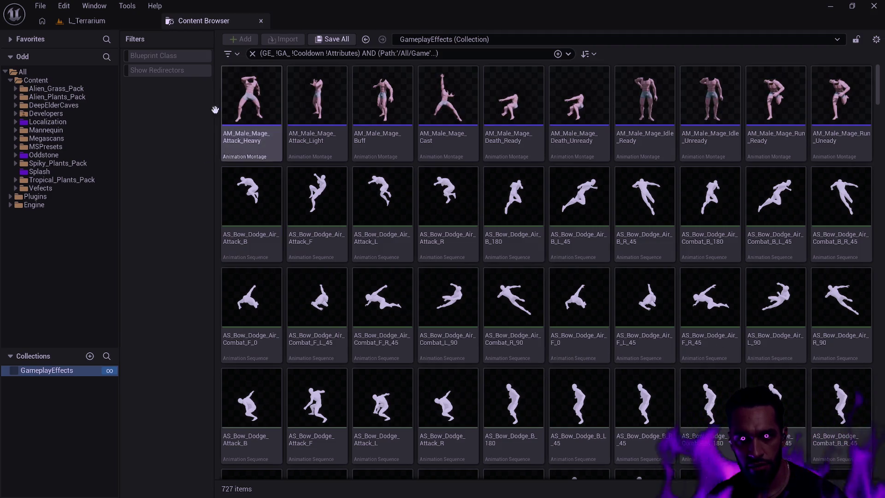
left_click(155, 57)
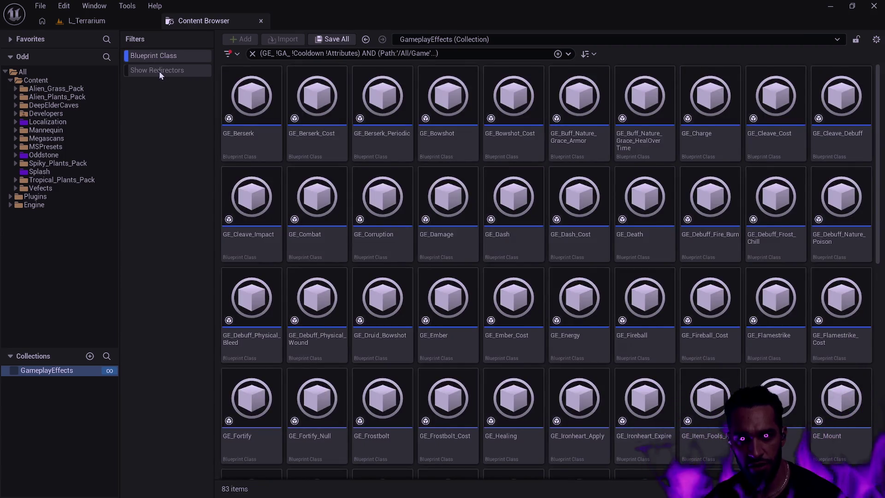
left_click(156, 74)
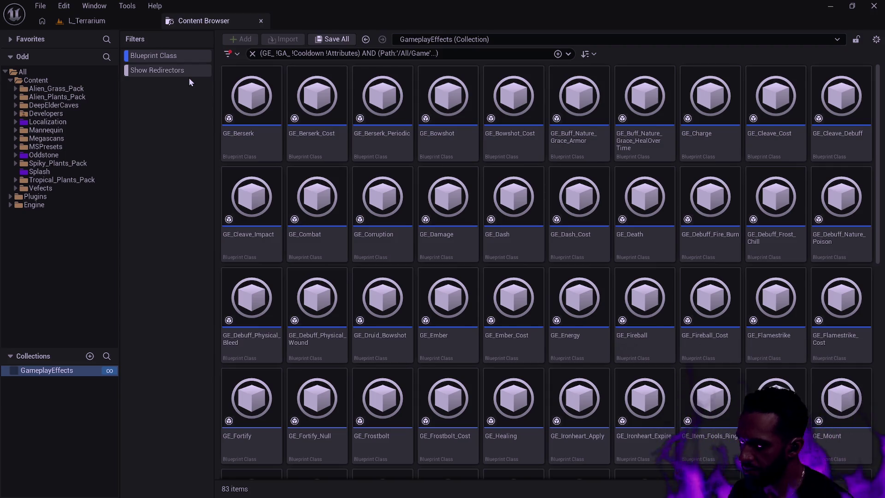
right_click(55, 370)
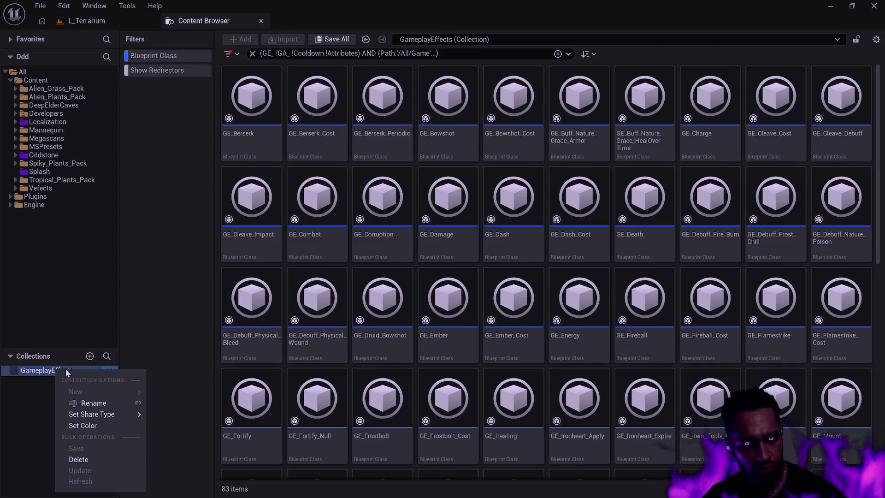
- Delete the GameplayEffects collection and browse the Oddstone folder
left_click(69, 460)
left_click(454, 273)
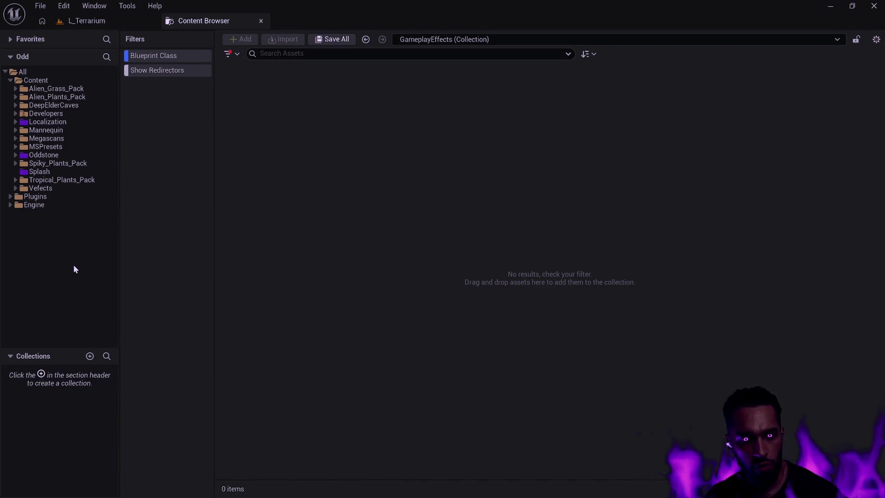
left_click(51, 156)
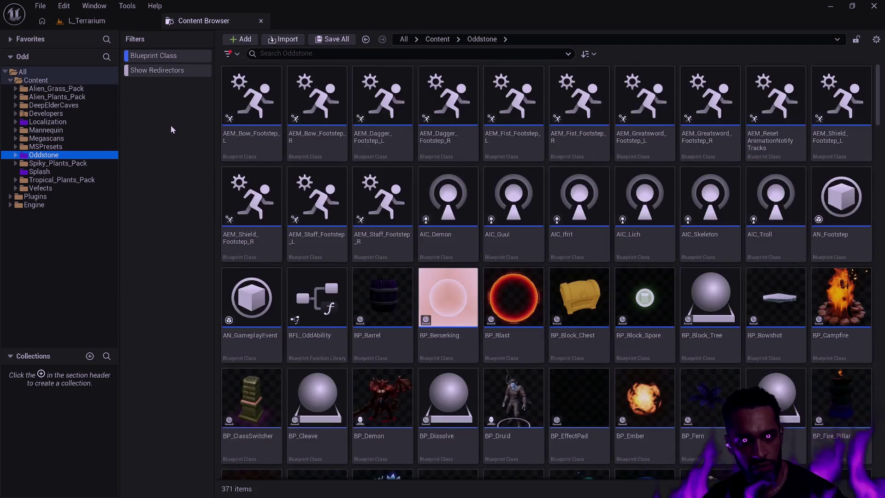
- Search Oddstone for CT__ and turn off the Blueprint Class filter
left_click(321, 53)
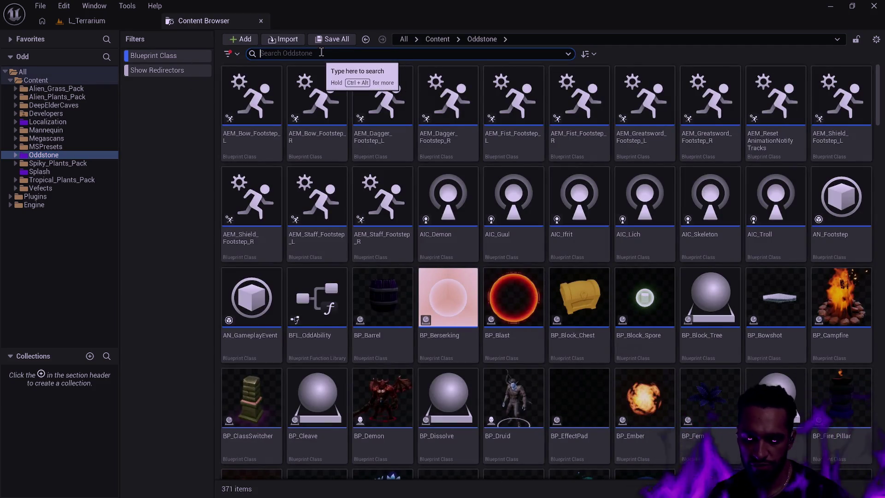
type("CT")
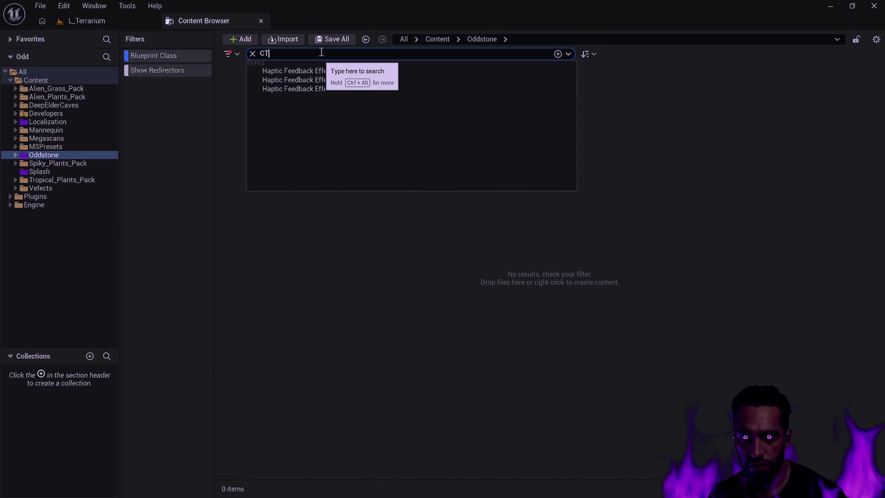
type("__")
left_click(201, 131)
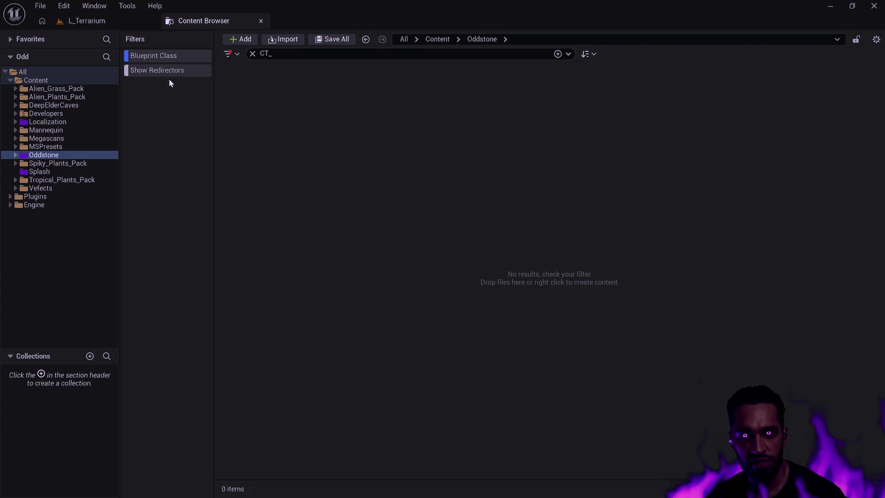
left_click(169, 56)
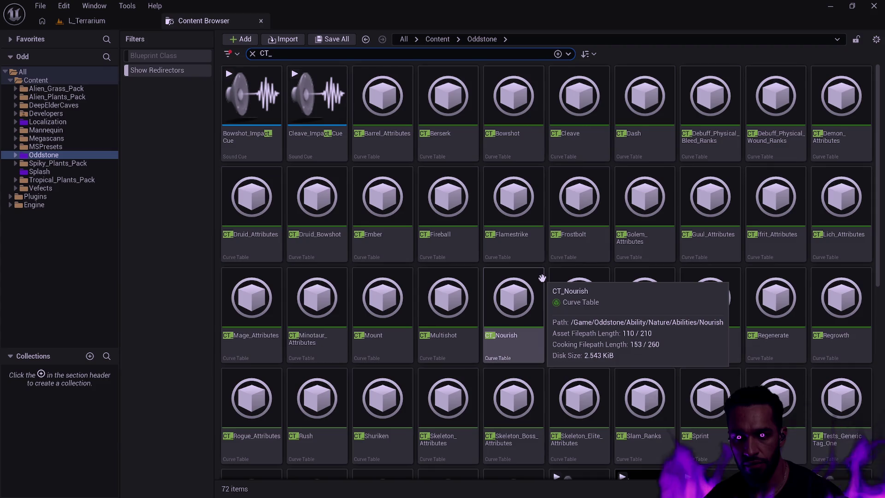
scroll(542, 278, "down", 10)
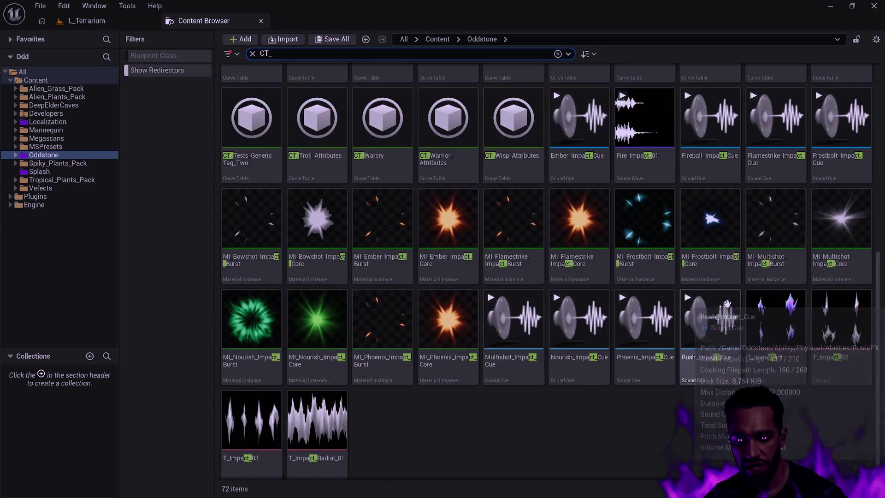
scroll(723, 306, "up", 5)
scroll(719, 316, "down", 5)
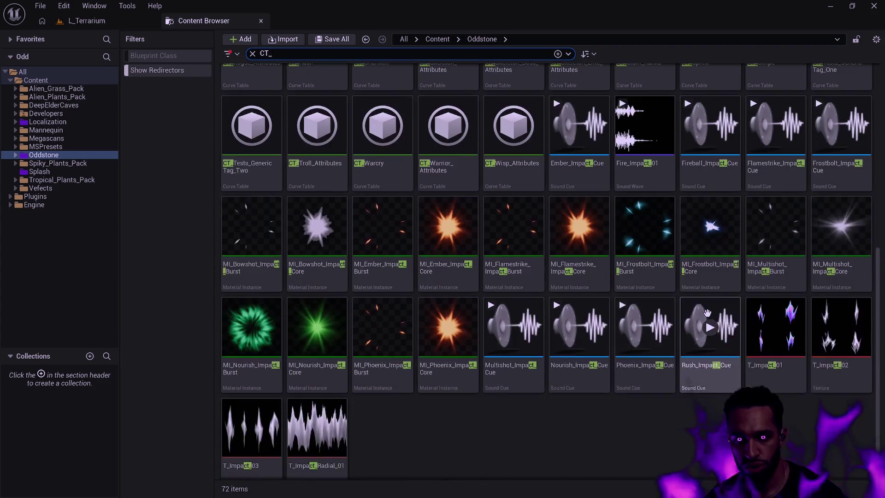
scroll(706, 351, "up", 5)
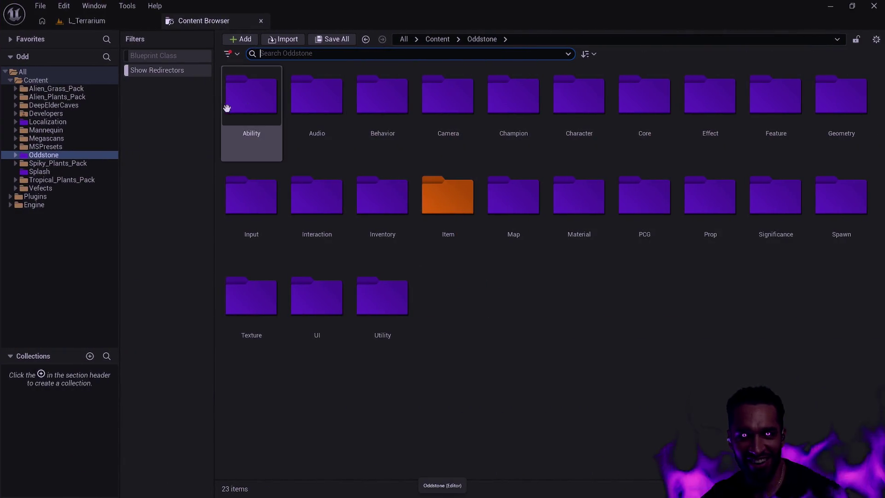
- Add the Curve Table asset type filter to the Oddstone view
left_click(229, 54)
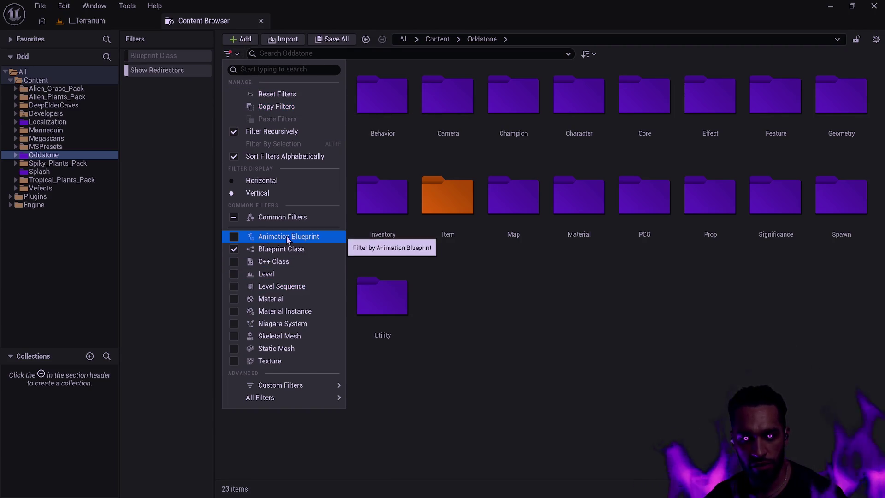
left_click(267, 69)
type("curve")
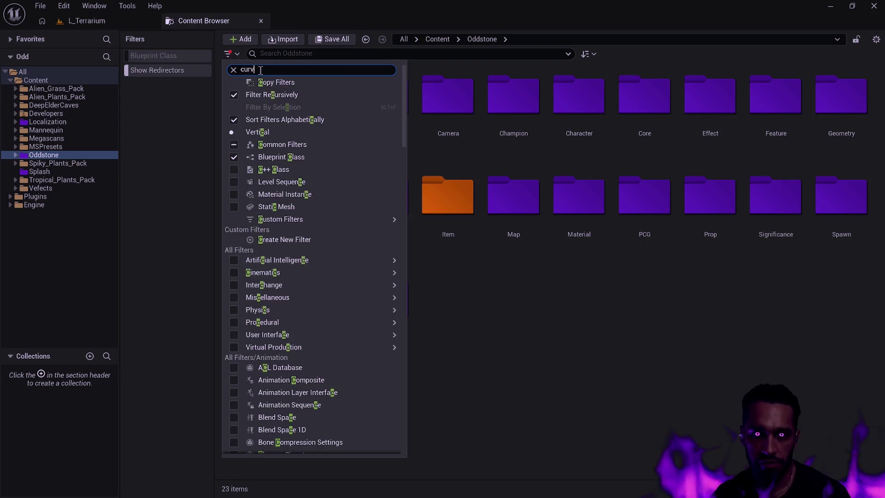
left_click(276, 148)
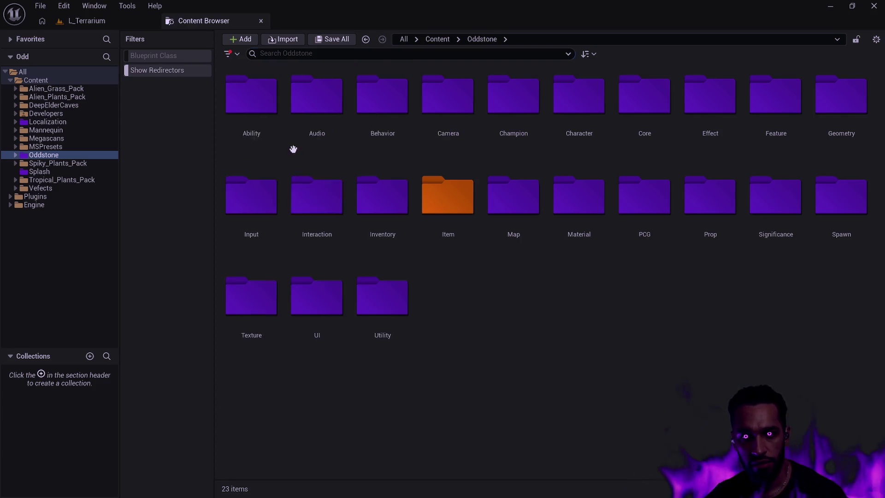
scroll(389, 266, "down", 3)
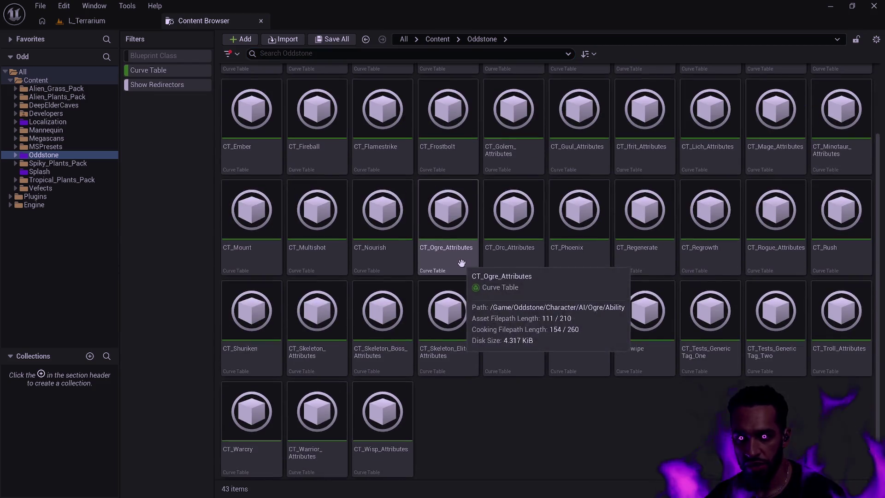
scroll(693, 417, "up", 3)
- Search Oddstone for !Attributes to exclude attribute tables
left_click(316, 54)
type("!")
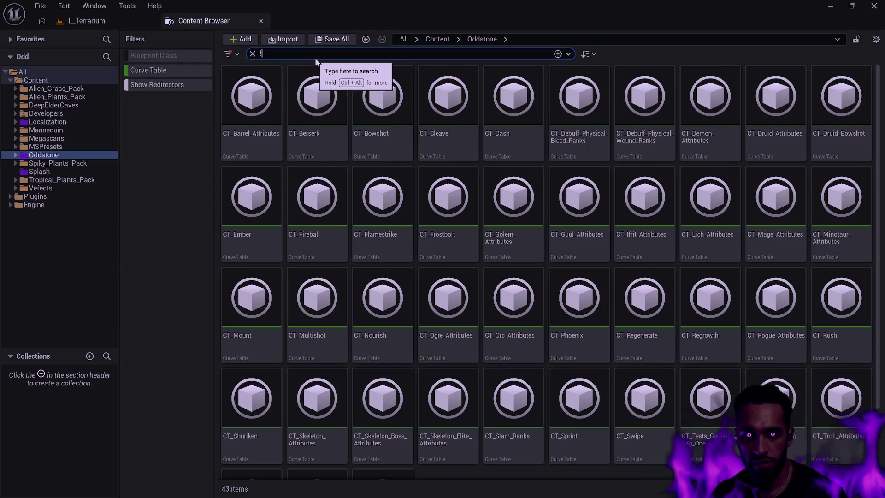
type("Atttruvytes")
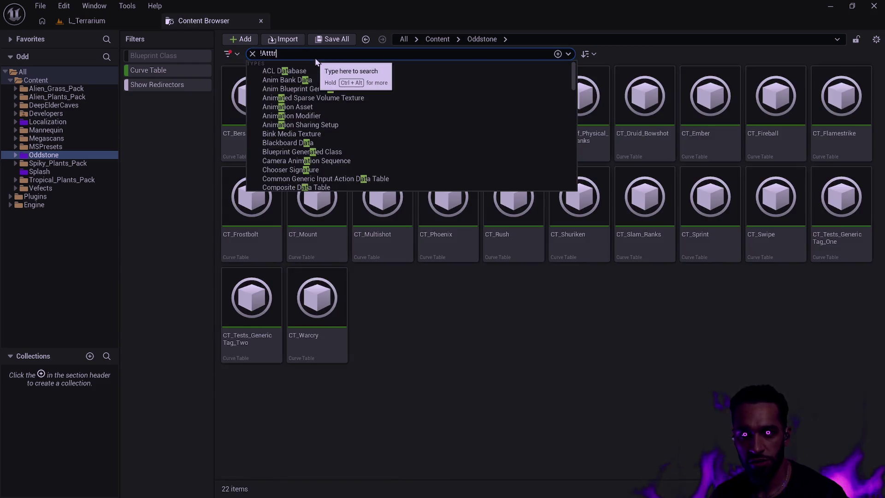
key("BackSpace")
key("BackSpace")
key("BackSpace")
type("rub")
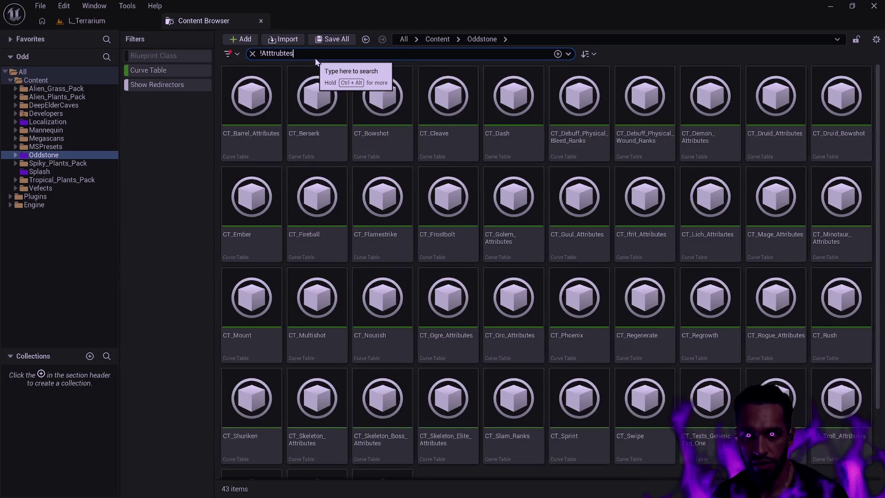
key("BackSpace")
type("tes")
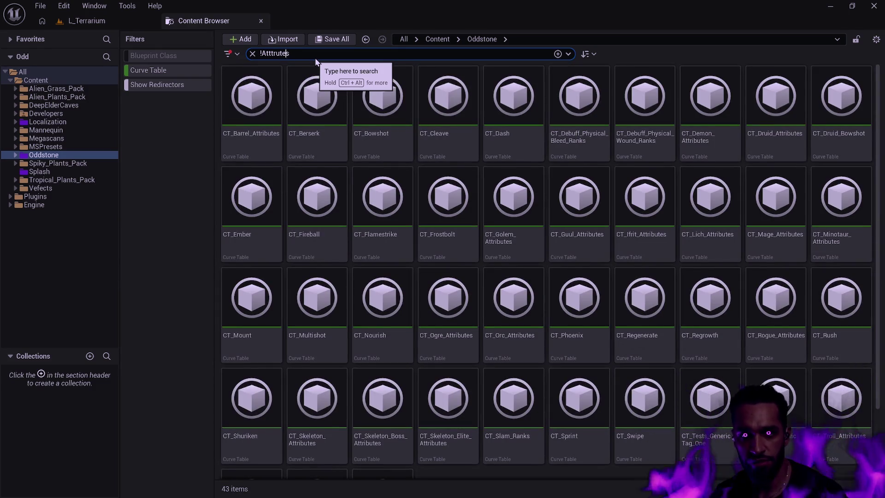
key("Left")
key("Left")
key("Left")
key("ctrl+a")
type("!Attributes")
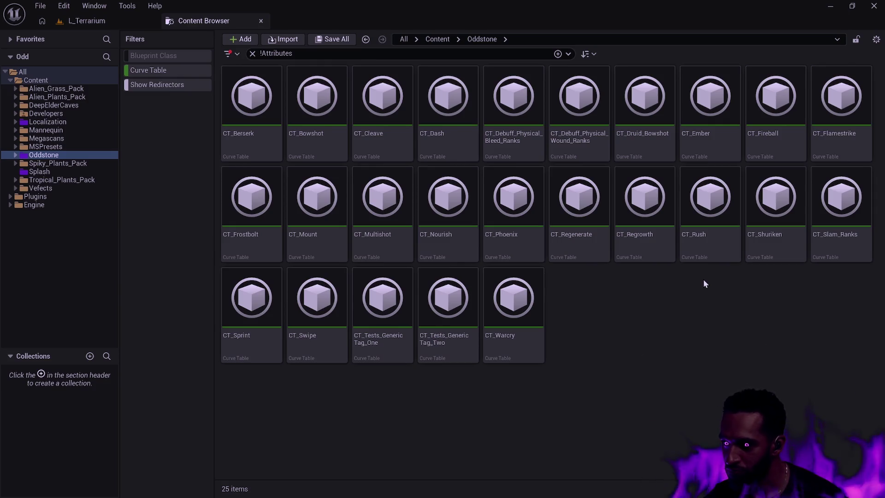
mouse_move(533, 332)
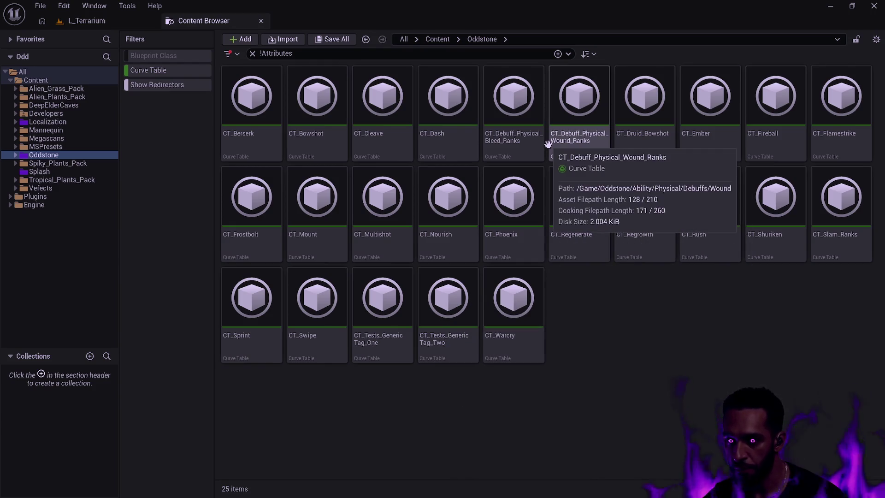
mouse_move(579, 145)
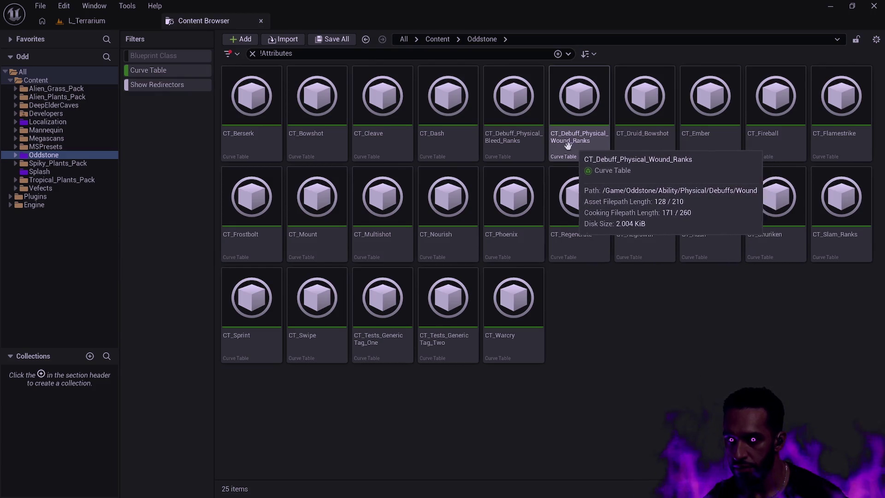
double_click(502, 139)
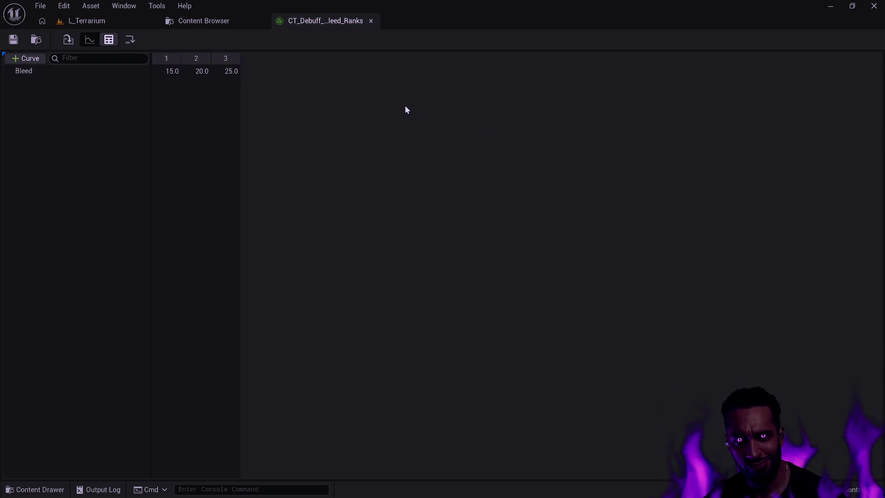
left_click(371, 21)
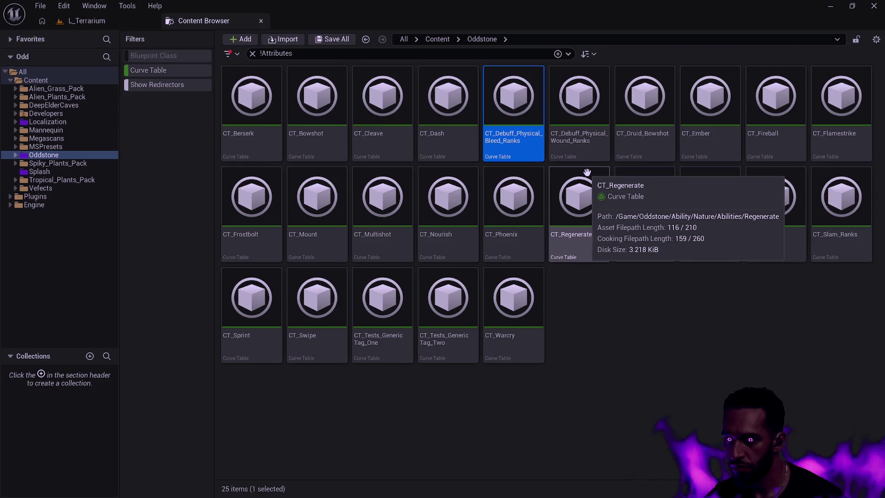
- Create a local collection named CTB and return to the Oddstone folder
left_click(91, 358)
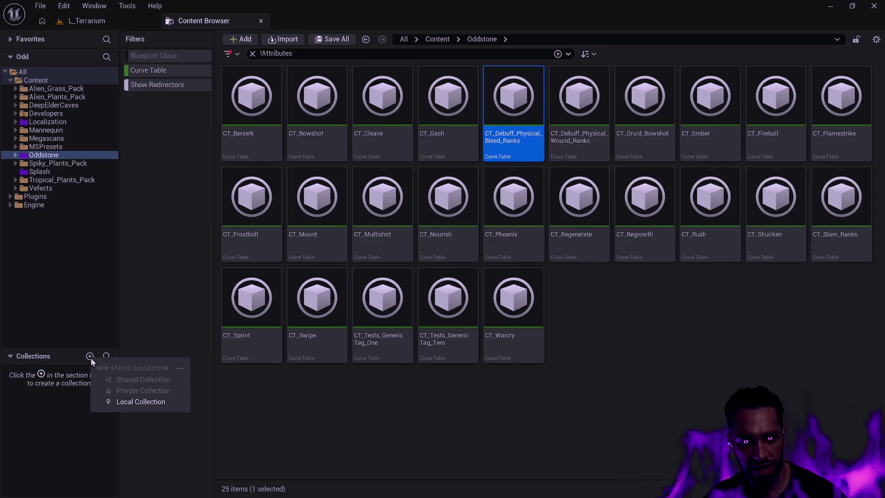
left_click(143, 403)
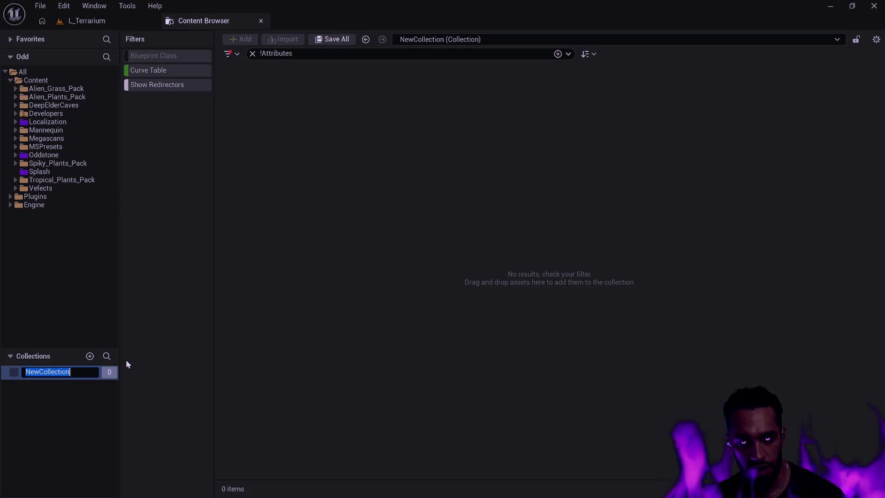
type("CTB")
key("Return")
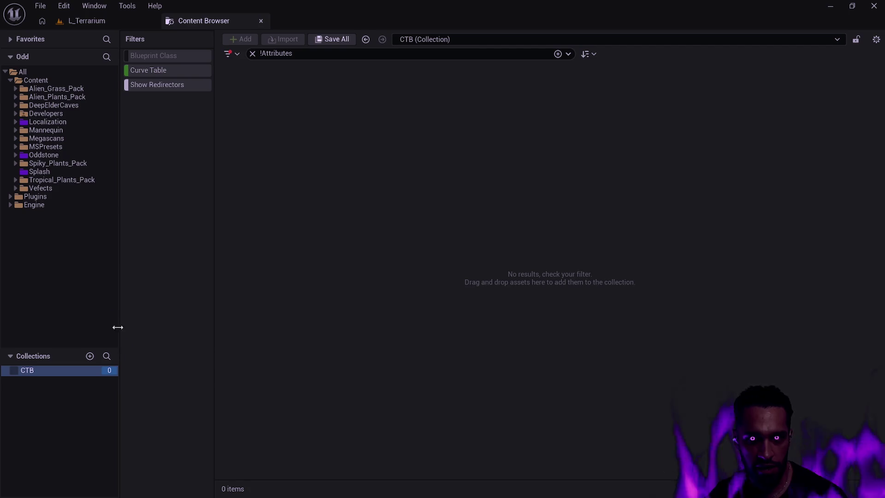
left_click(63, 371)
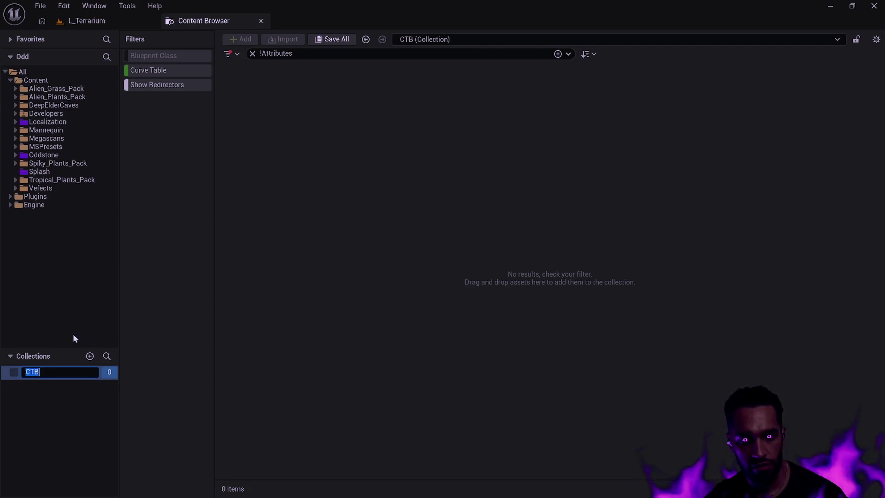
key("Escape")
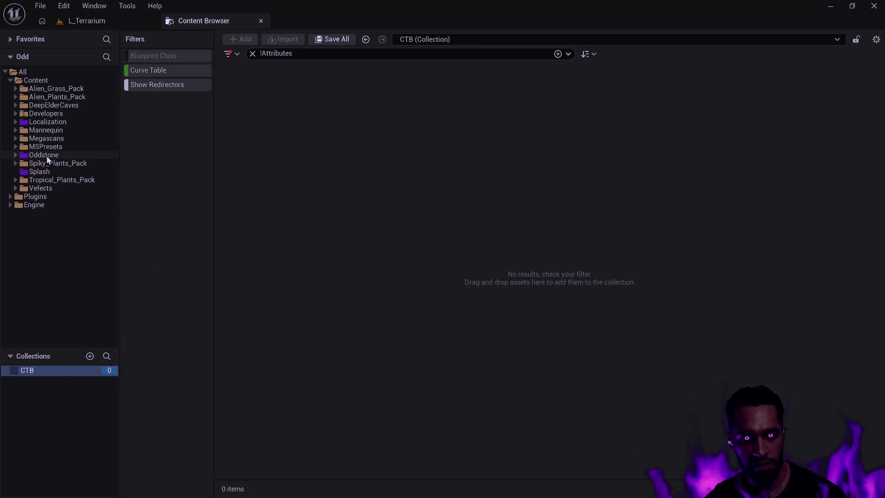
left_click(46, 156)
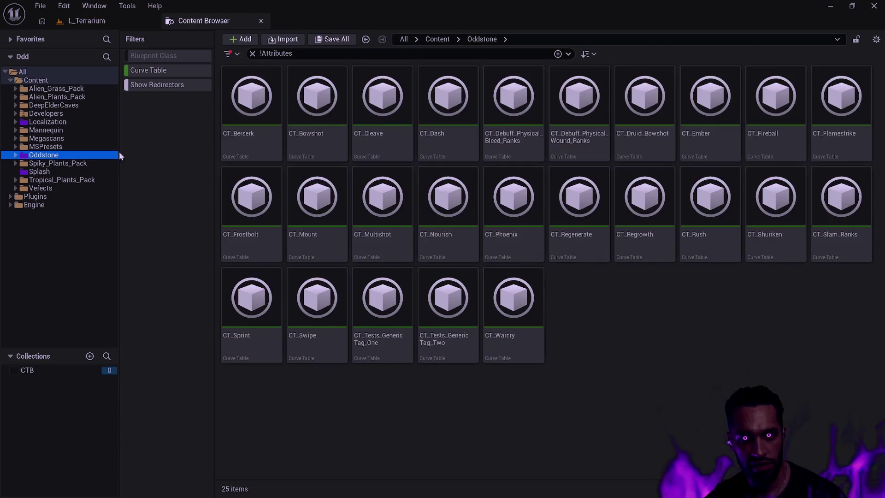
- Select CT_Berserk, CT_Bowshot, CT_Cleave and CT_Dash
left_click(253, 157)
left_click(328, 148, "ctrl")
left_click(371, 138, "ctrl")
left_click(435, 144, "ctrl")
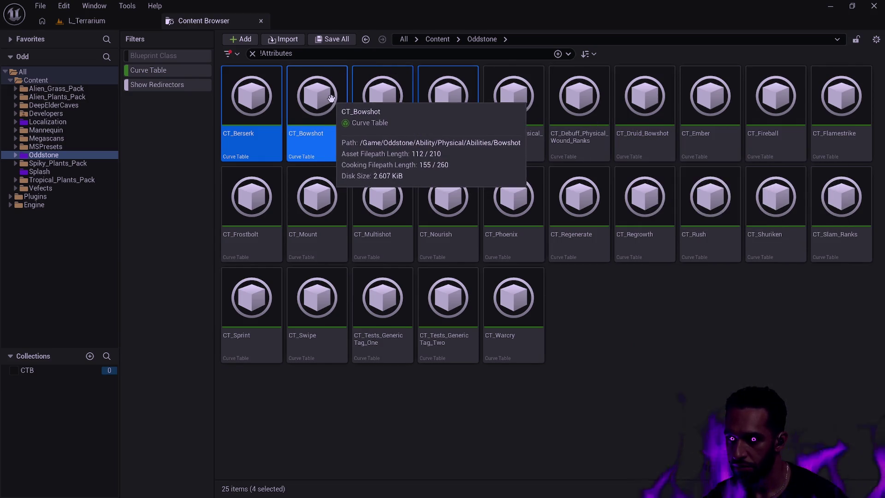
- Add CT_Druid_Bowshot, Ember, Fireball, Flamestrike, Frostbolt, Multishot and Nourish to the selection, leaving out CT_Mount
left_click(645, 129, "ctrl")
left_click(706, 129, "ctrl")
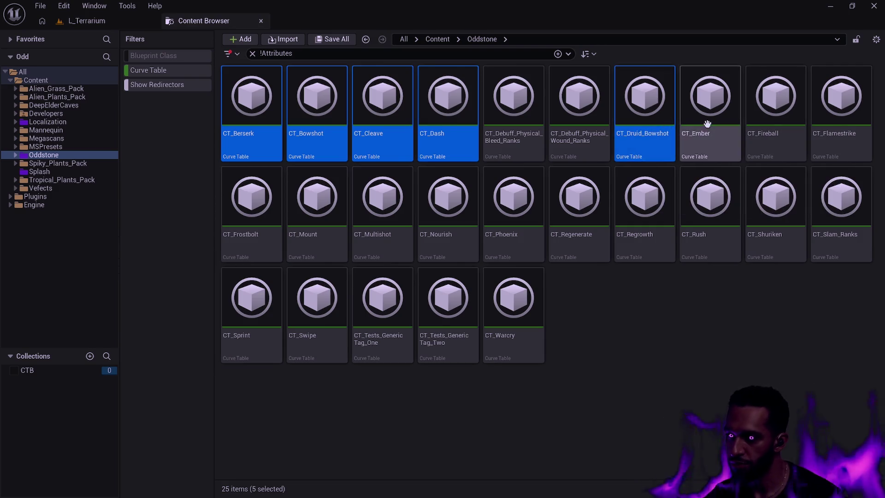
left_click(779, 139, "ctrl")
left_click(830, 154, "ctrl")
left_click(276, 249, "ctrl")
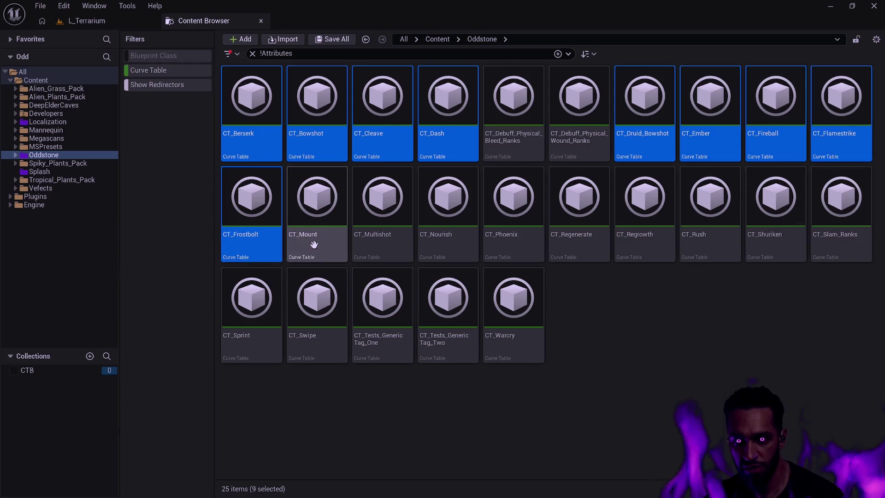
left_click(323, 244, "ctrl")
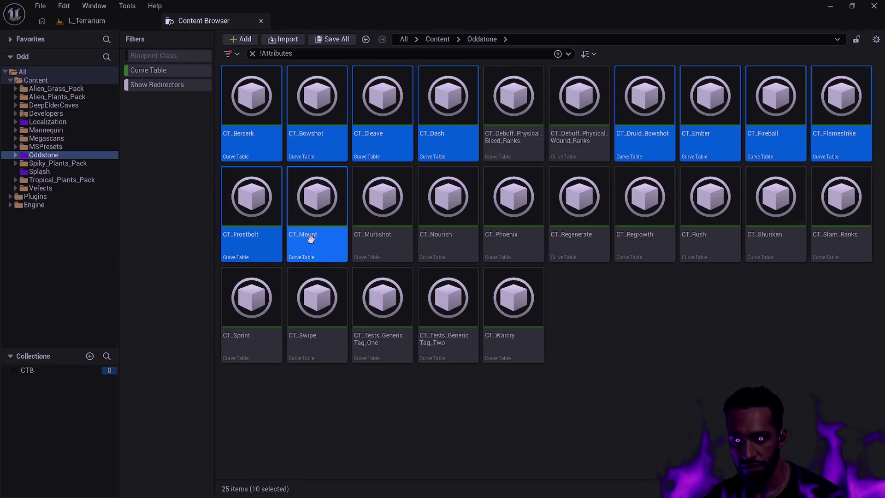
left_click(311, 239, "ctrl")
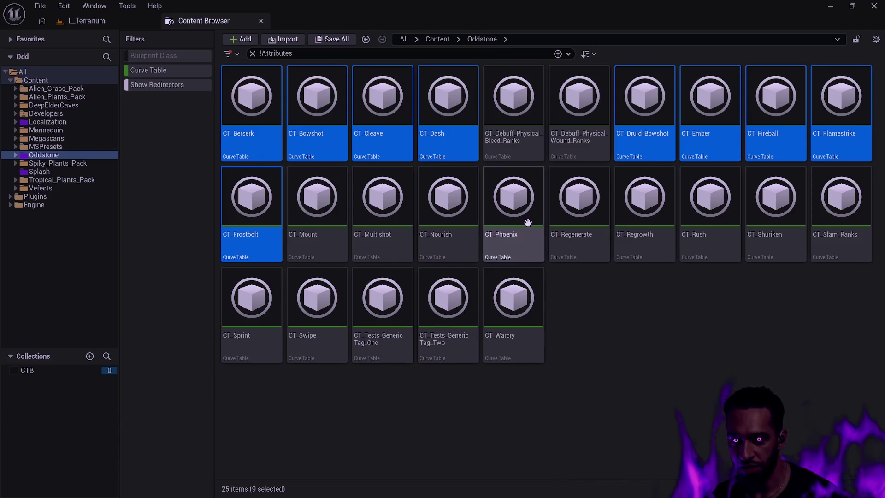
left_click(404, 222, "ctrl")
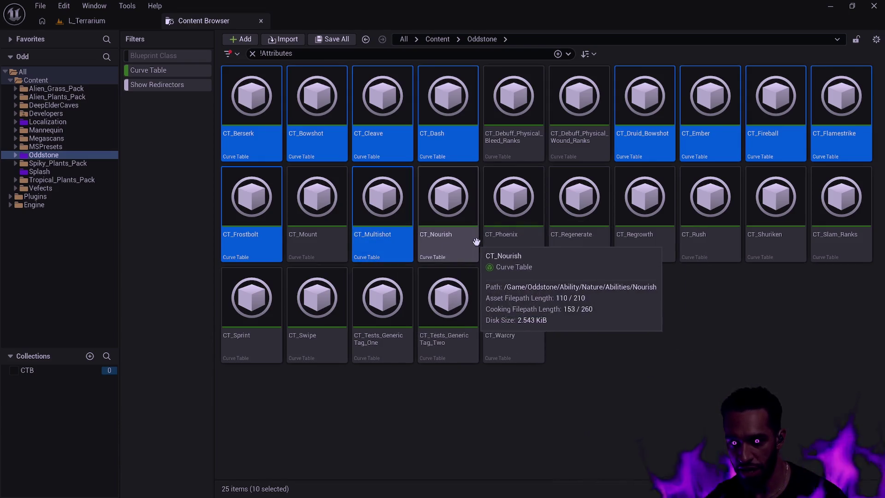
left_click(445, 242, "ctrl")
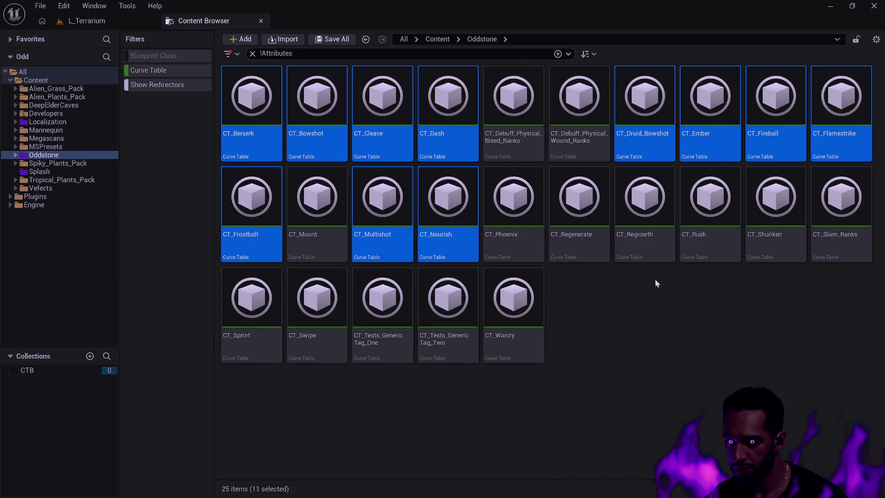
- Add CT_Phoenix through CT_Warcry, drag all 19 tables into CTB, and open CTB
left_click(524, 243, "ctrl")
left_click(577, 251, "ctrl")
left_click(646, 243, "ctrl")
left_click(720, 252, "ctrl")
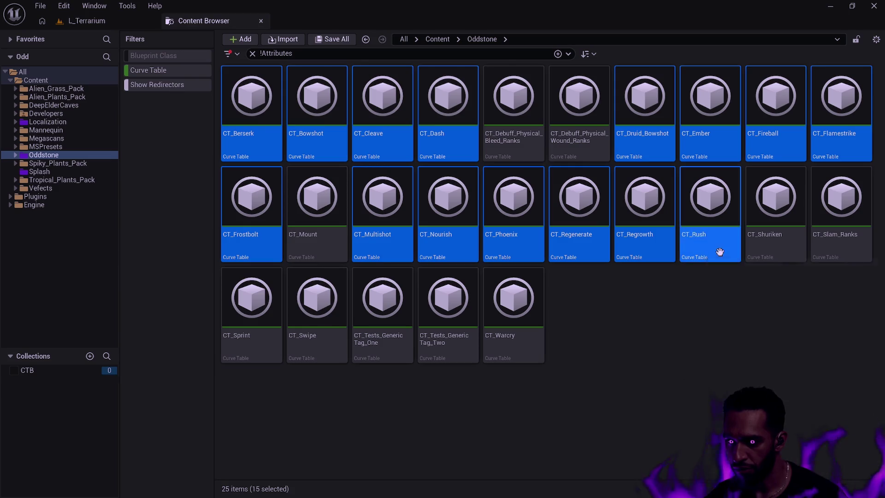
left_click(778, 249, "ctrl")
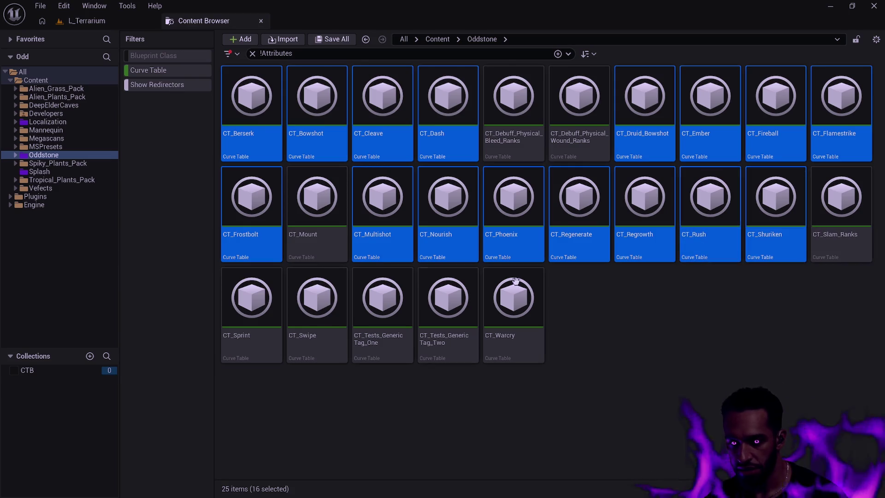
left_click(248, 346, "ctrl")
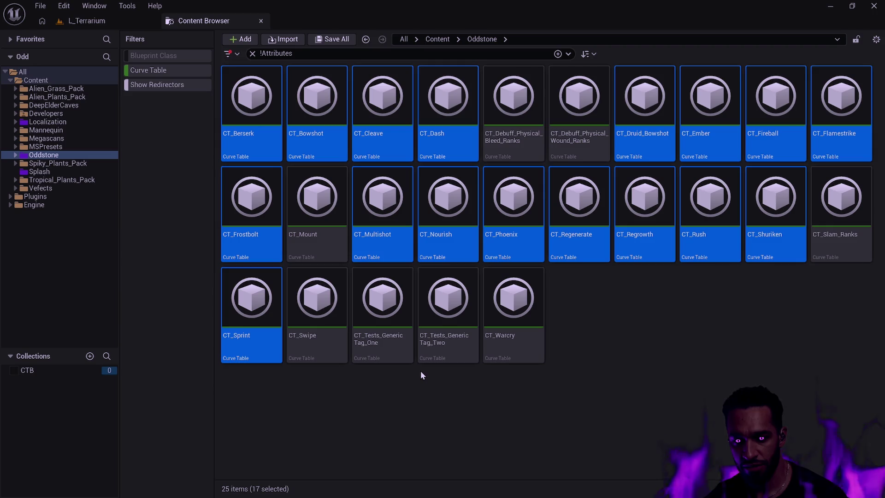
left_click(334, 351, "ctrl")
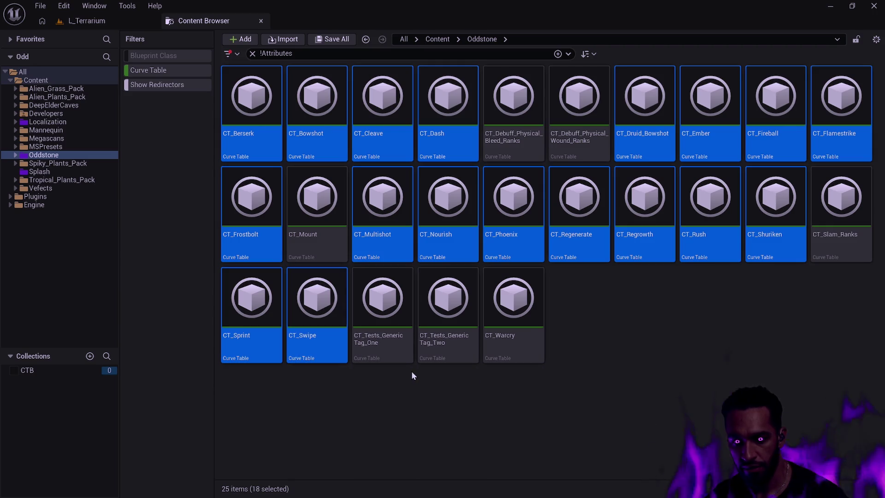
left_click(510, 346, "ctrl")
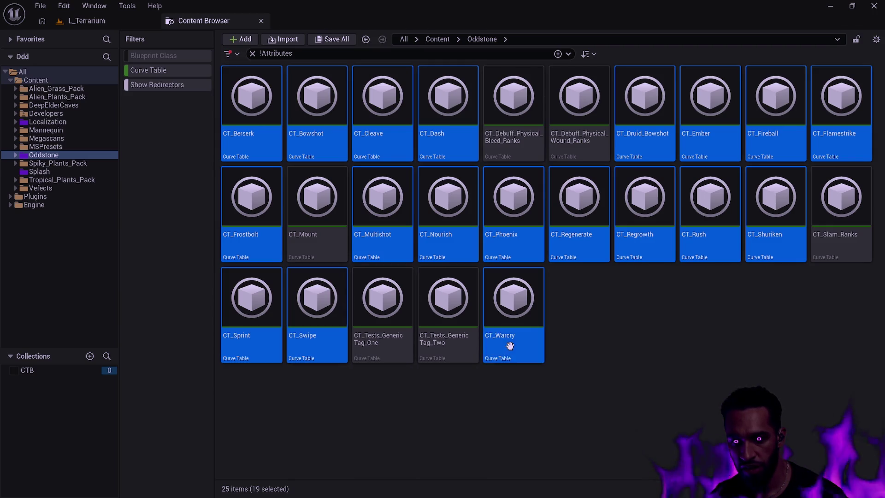
mouse_move(251, 138)
left_mouse_down()
mouse_move(37, 382)
mouse_move(49, 368)
left_mouse_up()
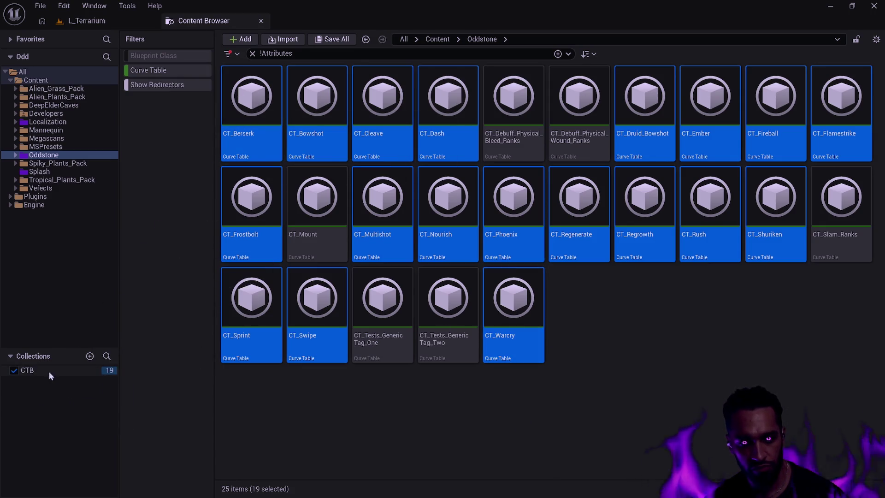
left_click(49, 371)
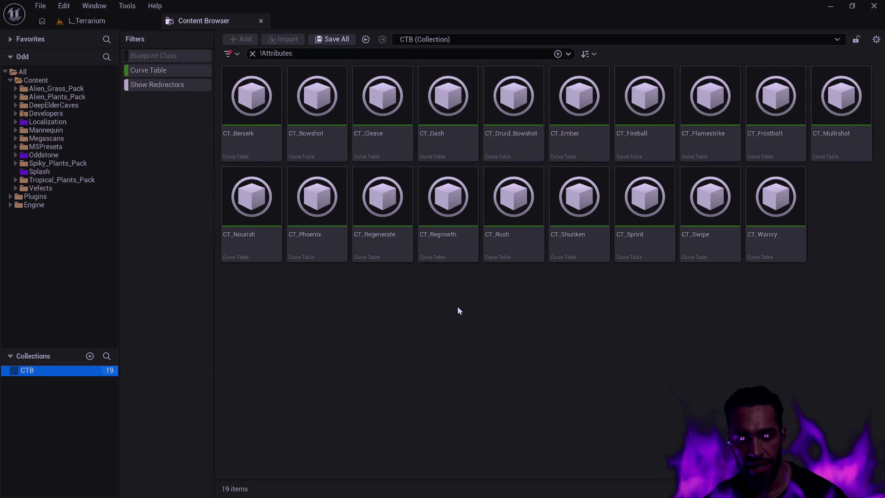
left_click(766, 203)
left_click(265, 100, "shift")
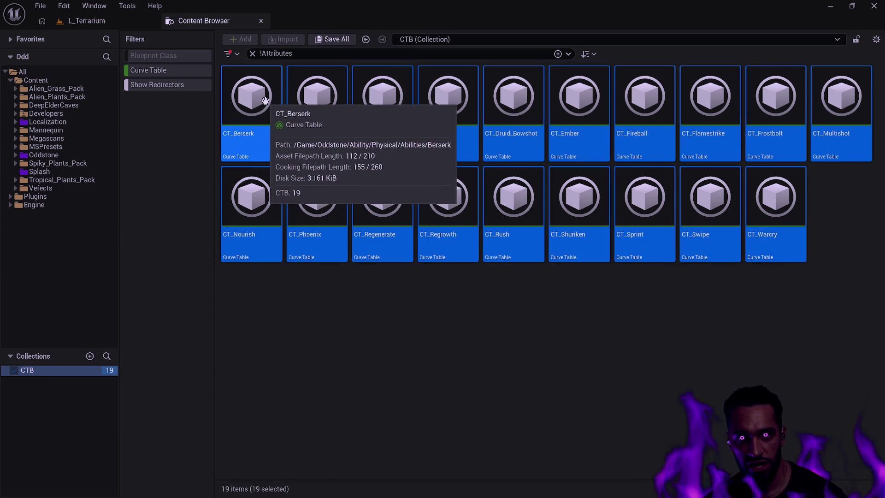
right_click(266, 102)
mouse_move(369, 301)
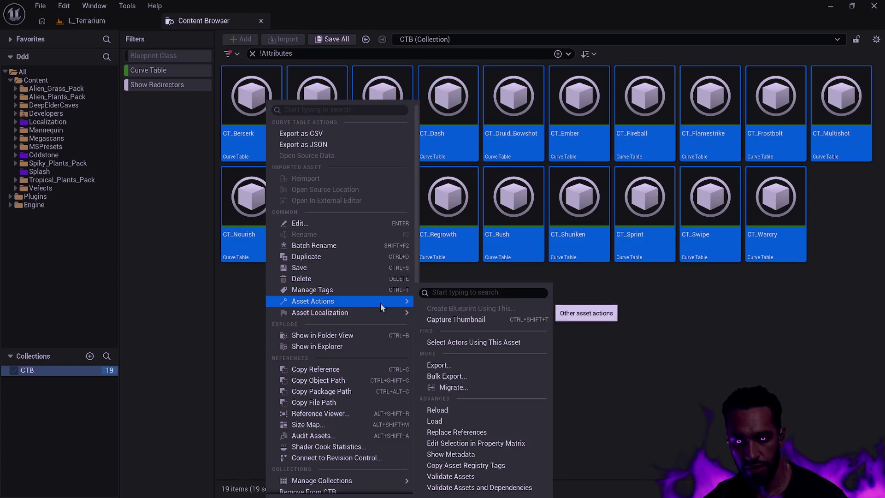
left_click(512, 444)
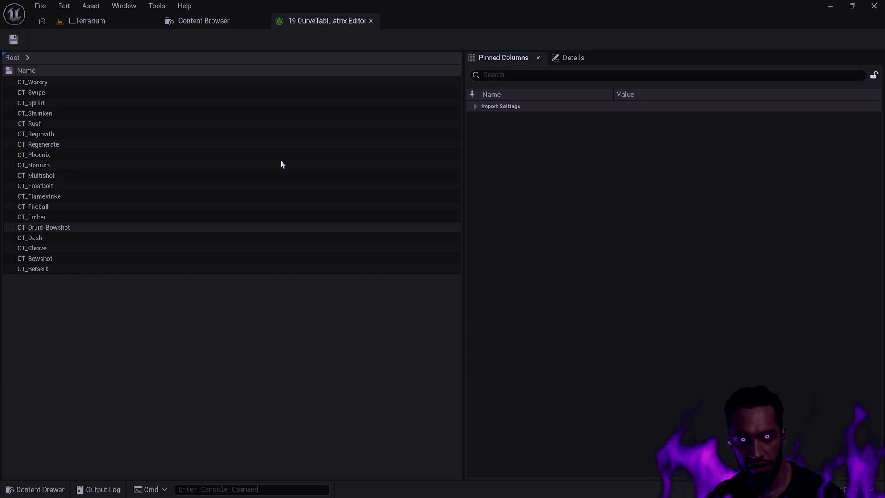
left_click(475, 106)
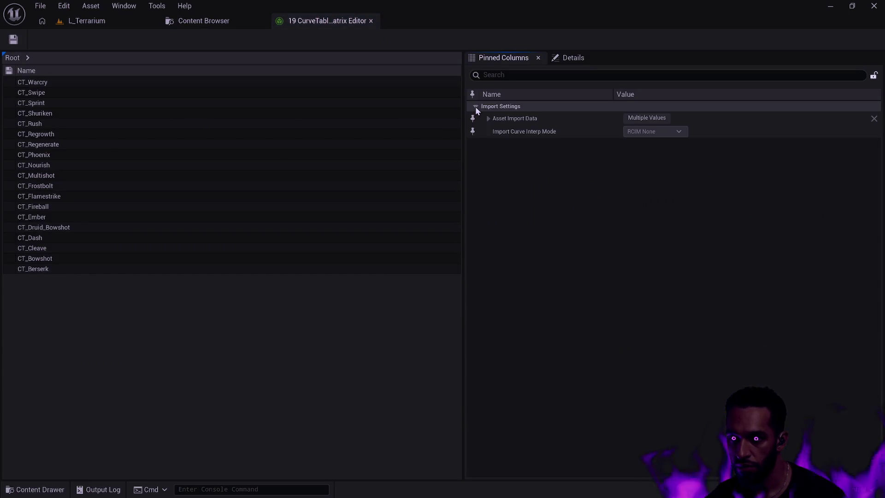
left_click(488, 119)
left_click(496, 131)
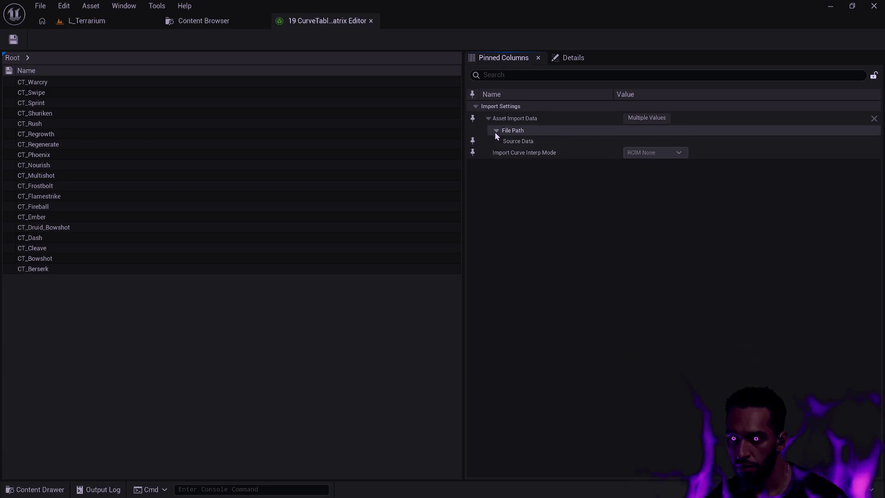
left_click(86, 91)
left_click(89, 84)
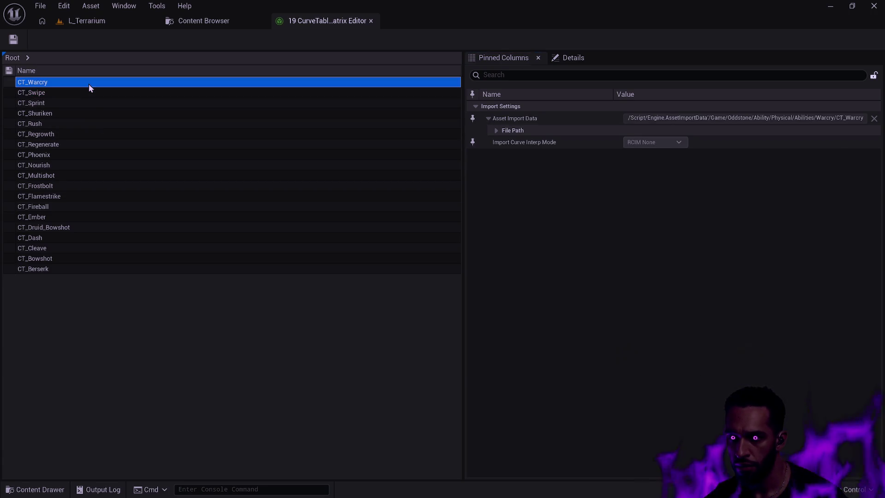
left_click(579, 58)
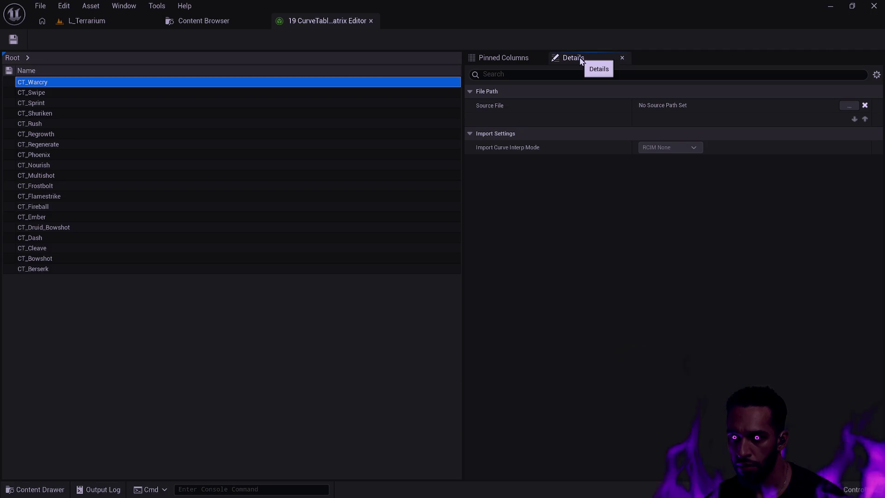
left_click(503, 57)
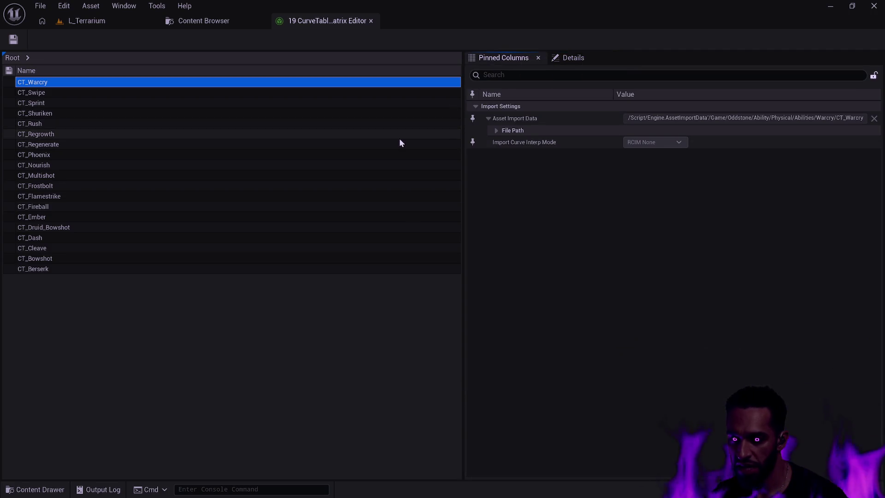
left_click(102, 156)
left_click(121, 134)
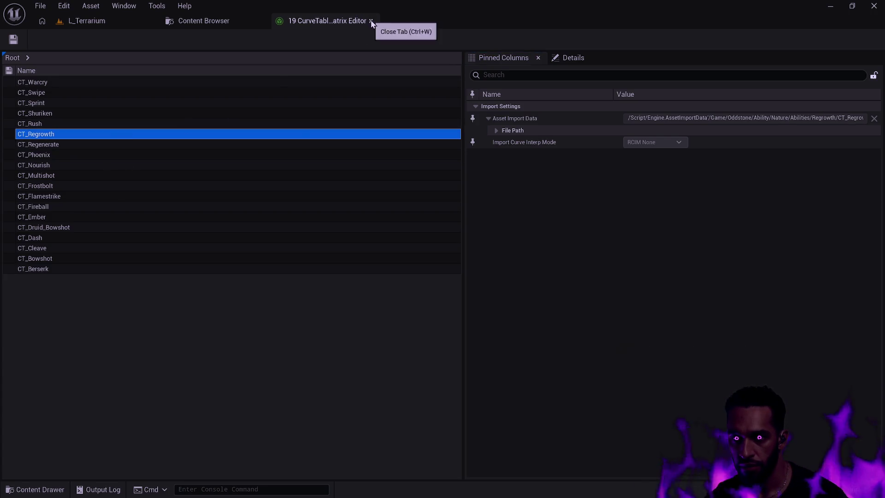
left_click(371, 21)
left_click(445, 316)
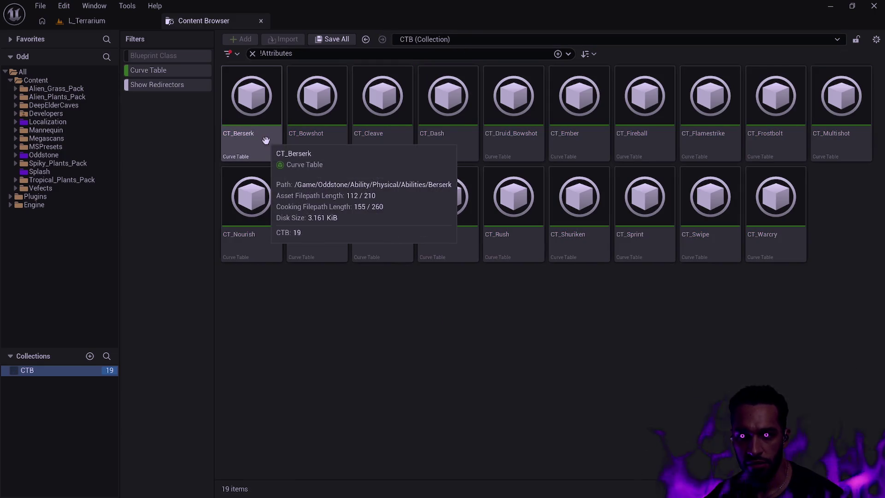
- Open CT_Berserk, then select the other 18 CTB tables and open them all via Edit
double_click(266, 140)
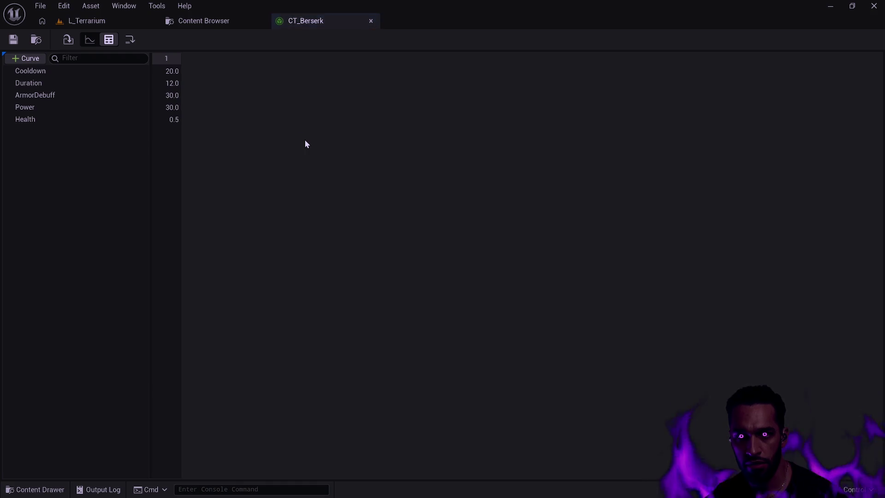
left_click(219, 20)
left_click(776, 198)
left_click(318, 104, "shift")
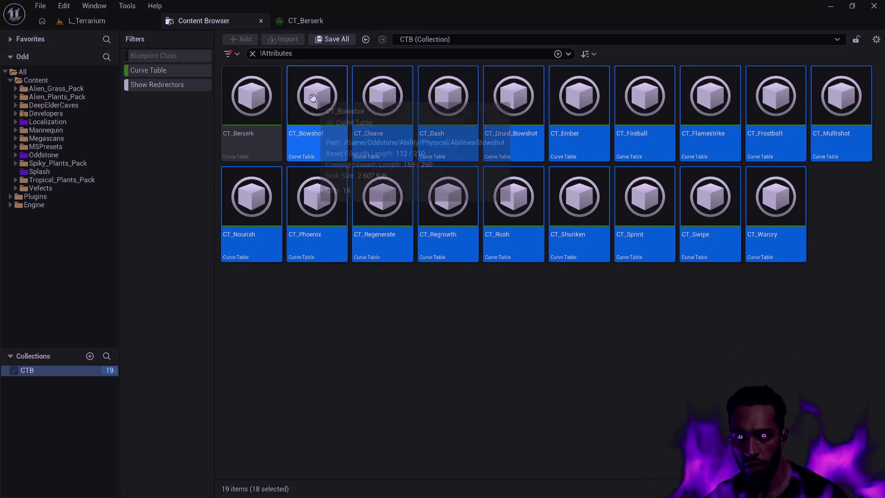
right_click(315, 101)
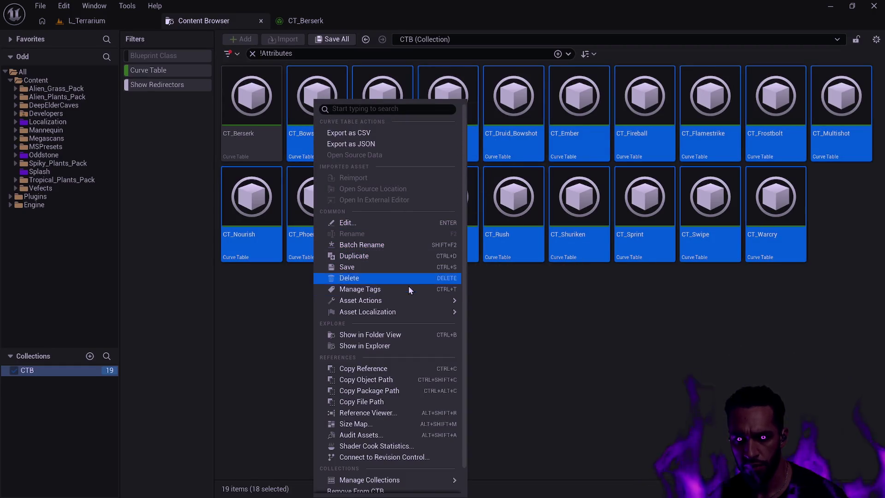
mouse_move(413, 301)
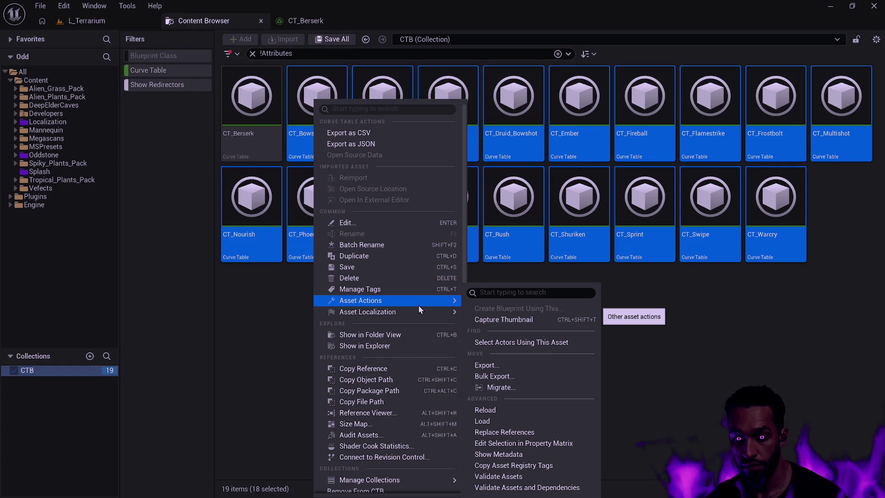
mouse_move(300, 143)
left_mouse_down()
mouse_move(310, 39)
mouse_move(347, 17)
mouse_move(323, 36)
mouse_move(392, 41)
mouse_move(376, 19)
mouse_move(371, 92)
left_mouse_up()
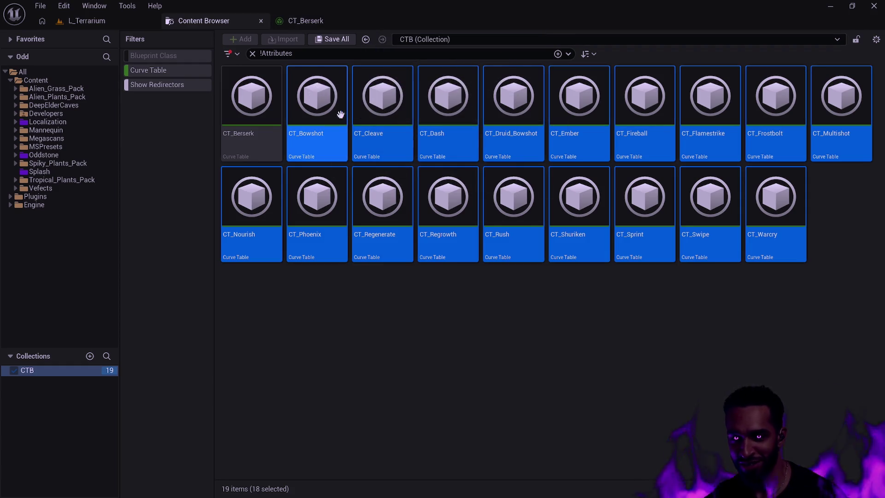
right_click(312, 116)
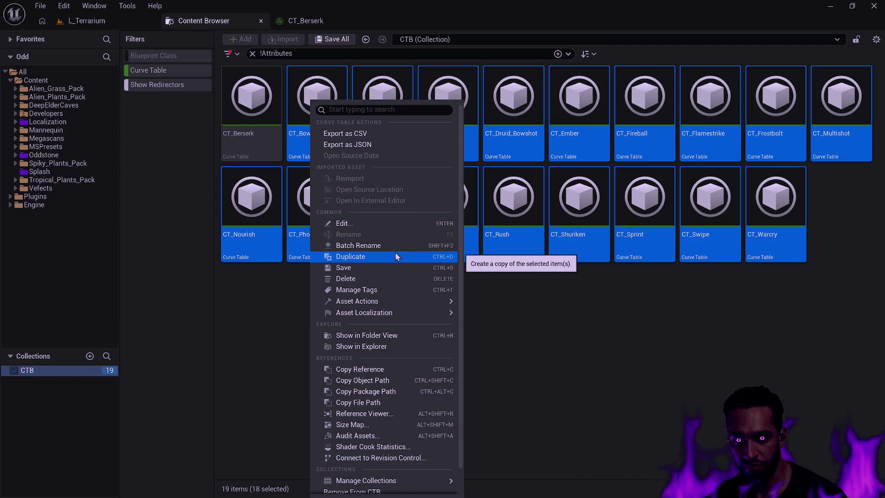
left_click(367, 225)
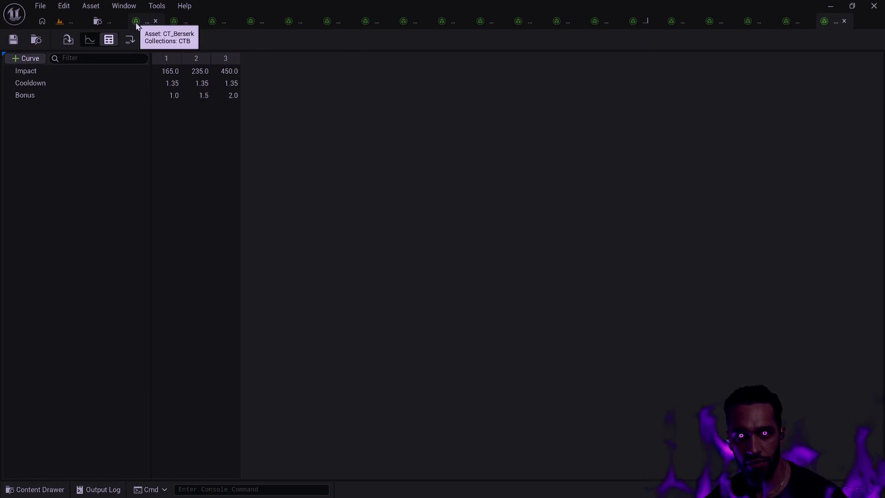
- Set the Widget Reflector application scale to 1.0 and close the CT_Berserk table
key("ctrl+shift+w")
left_click(336, 190)
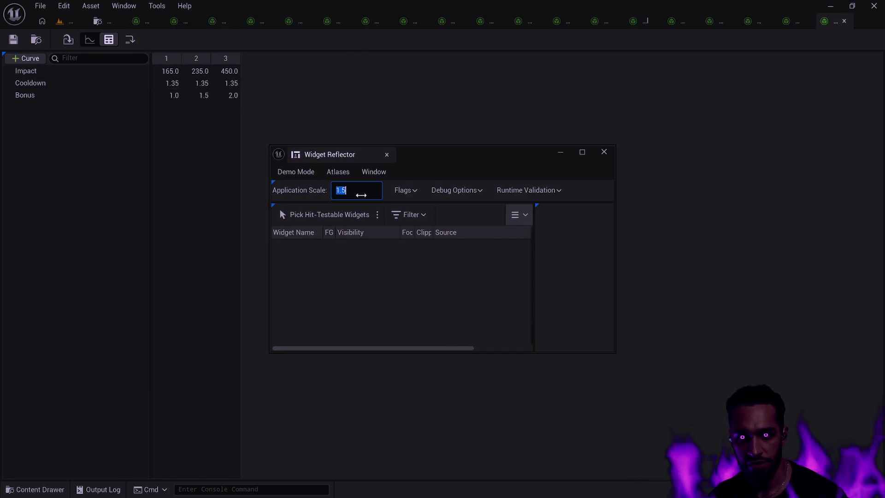
type("1")
key("Return")
left_click(608, 149)
left_click(126, 15)
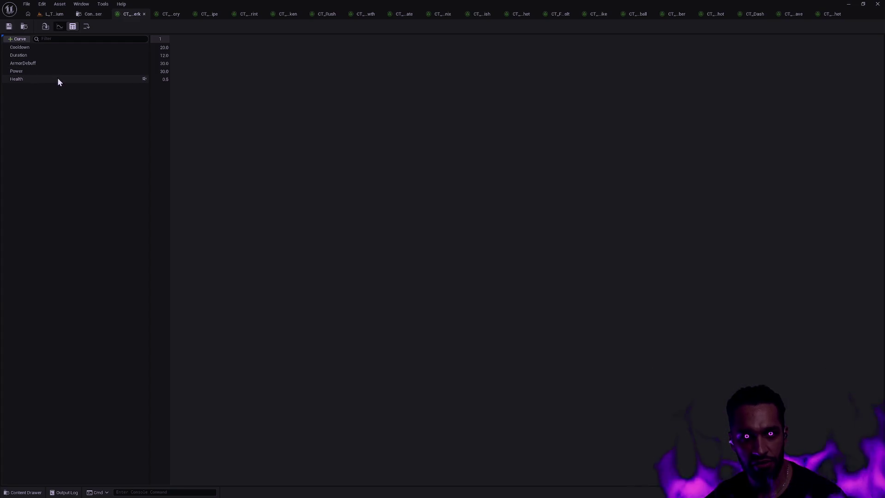
left_click(144, 15)
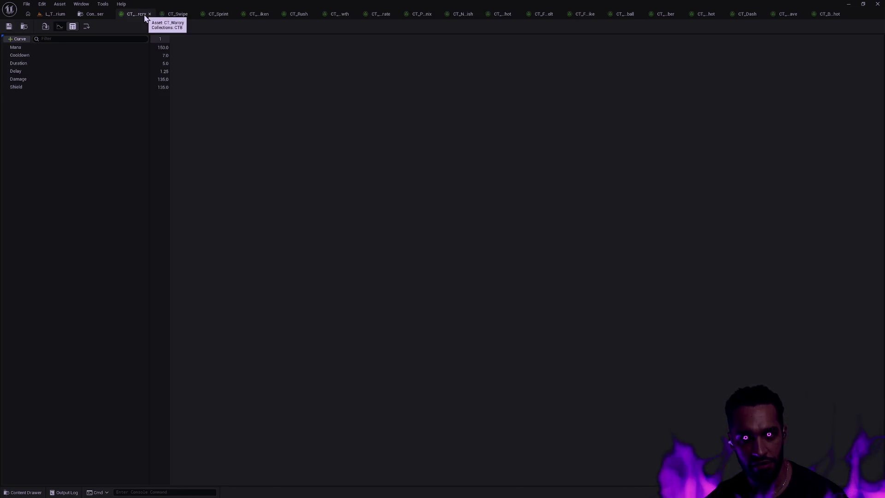
- Change CT_Warcry's Mana from 150.0 to 15.0, save it and close the table
left_click(29, 48)
left_click(162, 47)
type("1")
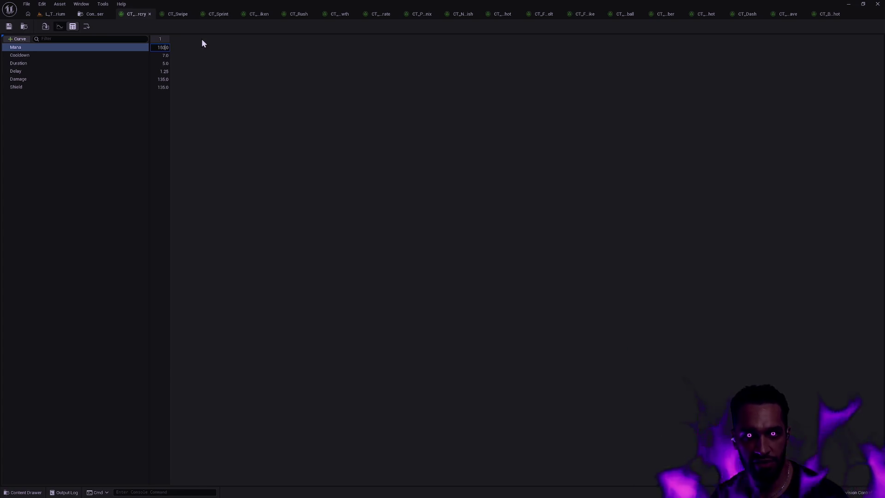
key("Return")
type("5")
key("Return")
left_click(9, 26)
left_click(150, 14)
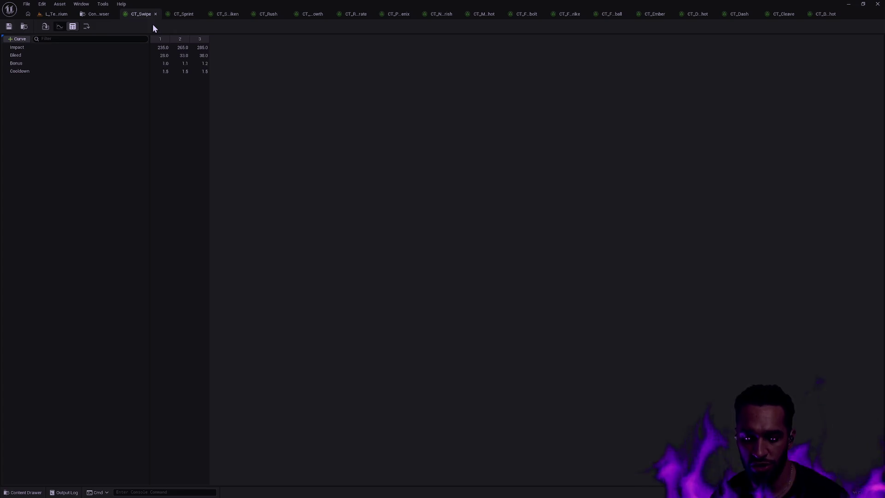
key("ctrl+space")
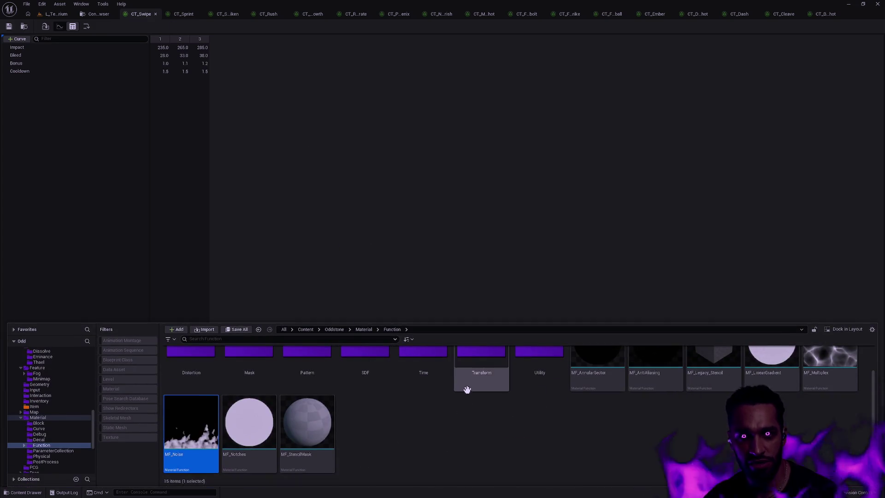
key("ctrl+p")
type("Berserk")
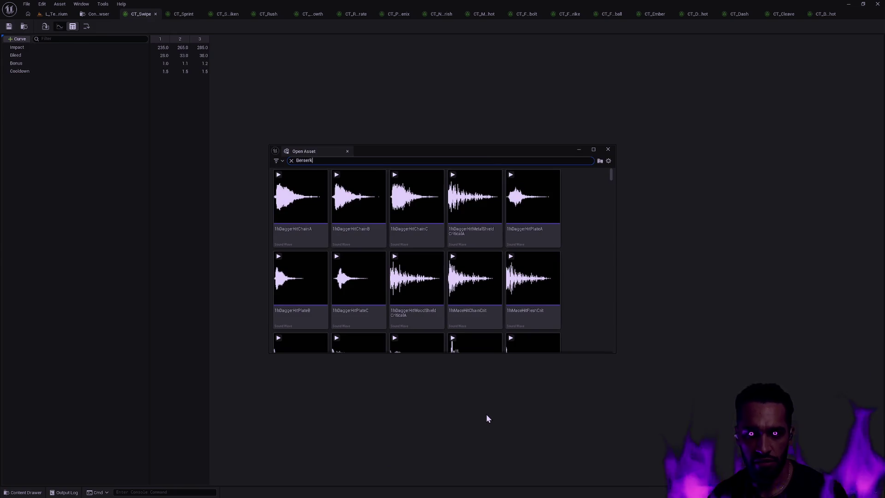
key("ctrl+a")
type("cserk")
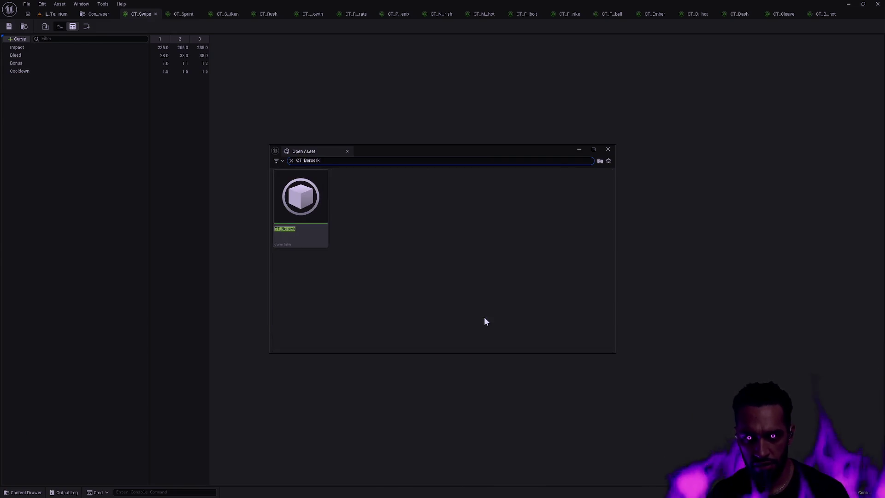
double_click(274, 199)
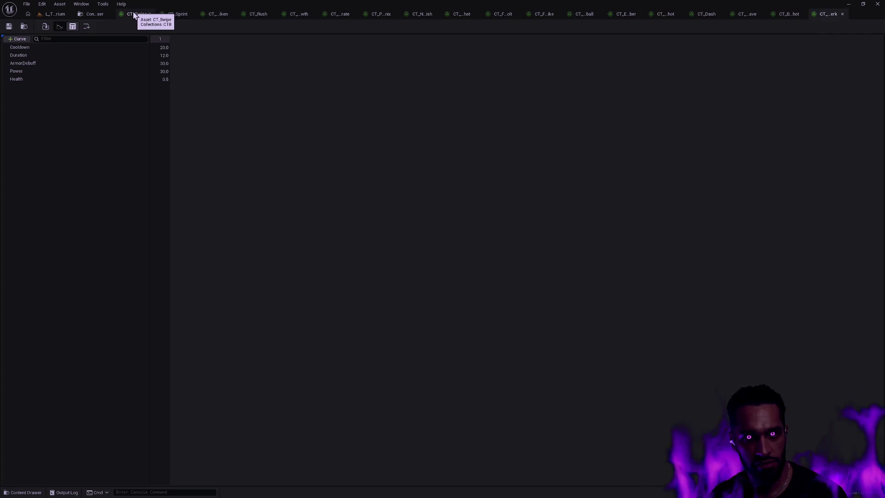
left_click(843, 14)
left_click(135, 14)
key("ctrl+space")
left_click(21, 479)
left_click(33, 445)
scroll(182, 419, "up", 2)
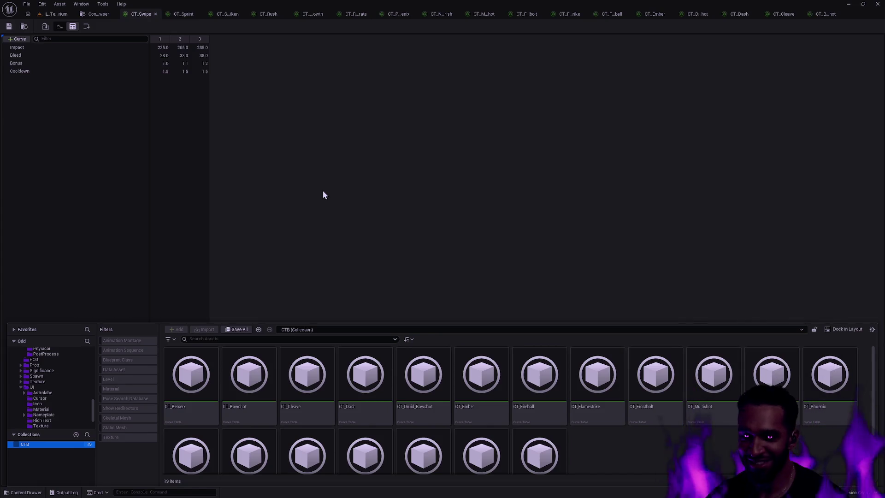
left_click(238, 113)
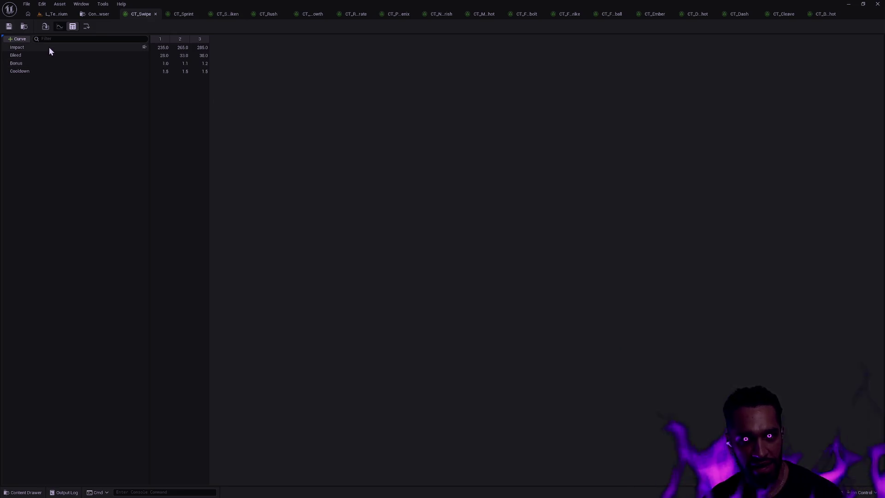
left_click(163, 47)
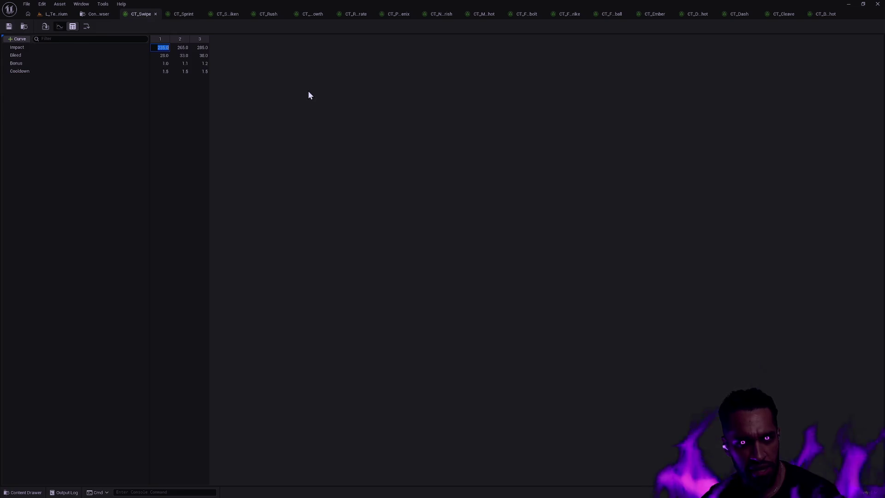
- Rescale CT_Swipe's Impact values to 20, 25 and 30
type("20")
key("Tab")
type("25")
key("Tab")
type("30")
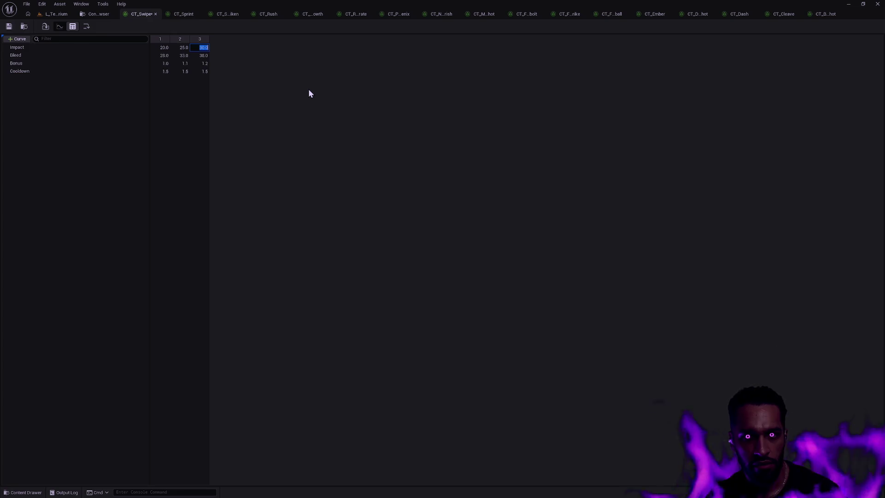
key("Tab")
- Set Bleed to 2.0 at level 1 and 3.0 at level 2
type("2")
key("Tab")
key("Tab")
type("4")
left_click(187, 55)
type("3")
key("Return")
- Raise the interface scale to 1.5 and confirm Bleed level 2 stays at 3.0
key("ctrl+shift+w")
type("1.5")
key("Return")
left_click(605, 153)
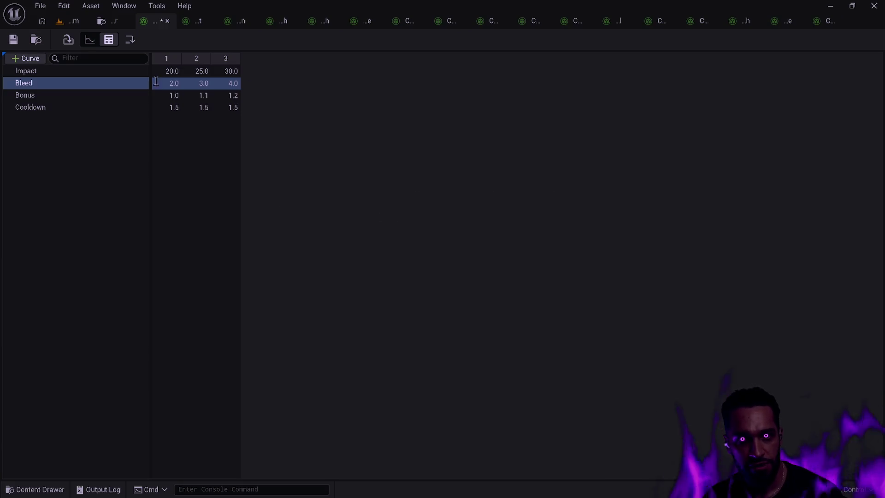
left_click(200, 84)
left_click(266, 121)
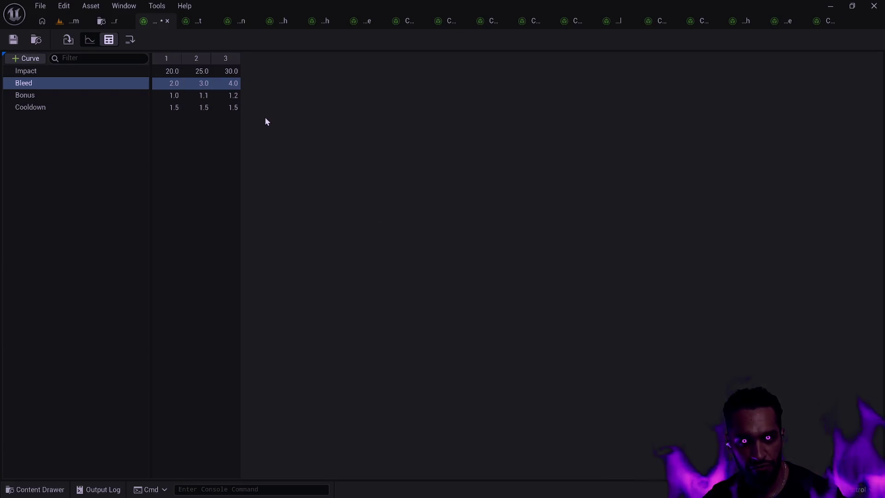
- Set every Bonus level to 1.0, then save and close CT_Swipe
left_click(180, 95)
key("Tab")
type("1")
key("Tab")
type("1")
left_click(308, 119)
left_click(18, 40)
left_click(167, 21)
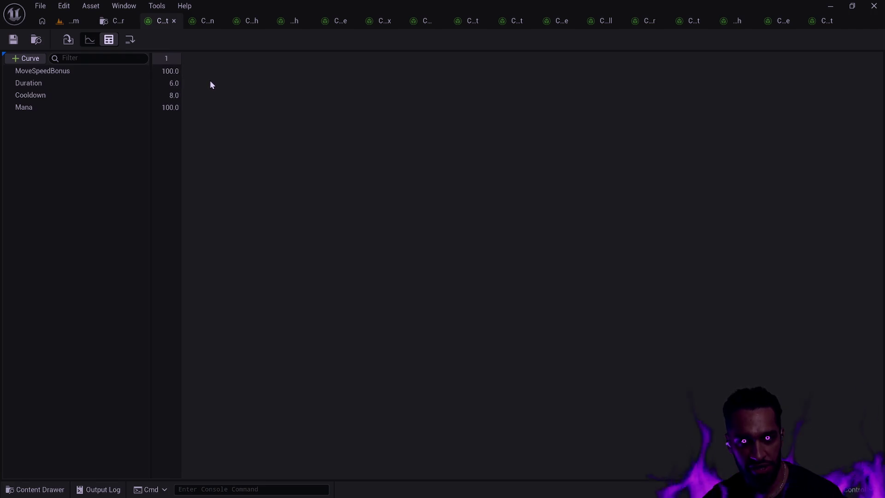
- Reduce the MoveSpeedBonus table's Mana from 100.0 to 10.0, save and close it
left_click(178, 107)
left_click(169, 107)
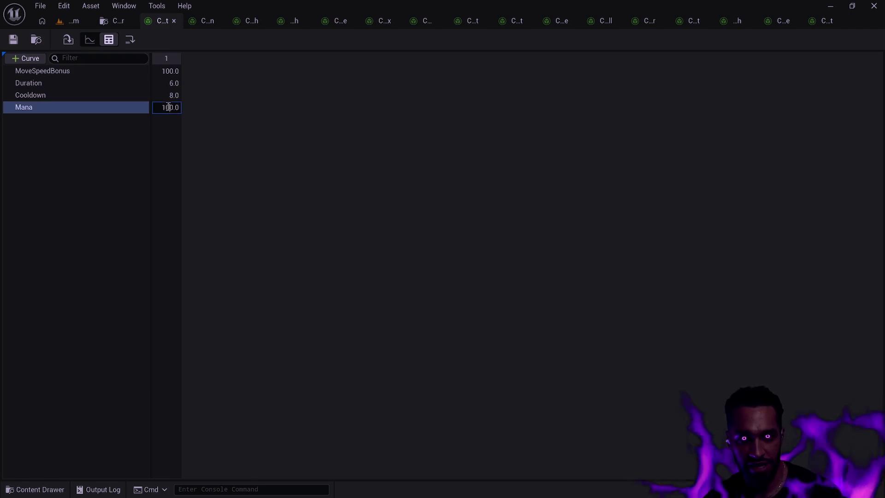
type("10")
key("Return")
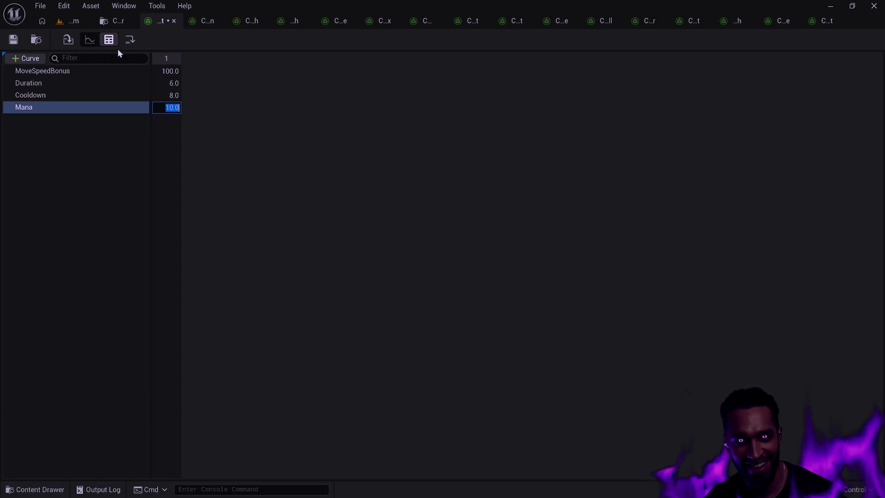
left_click(13, 39)
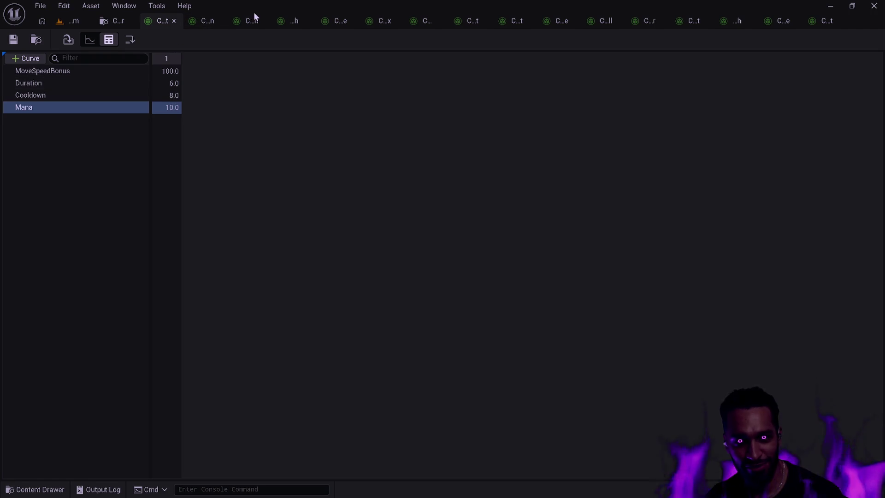
left_click(13, 39)
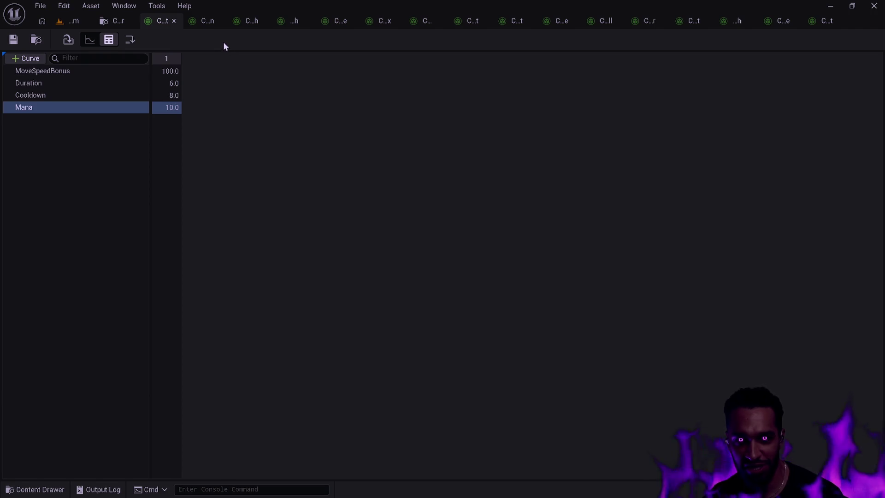
left_click(174, 21)
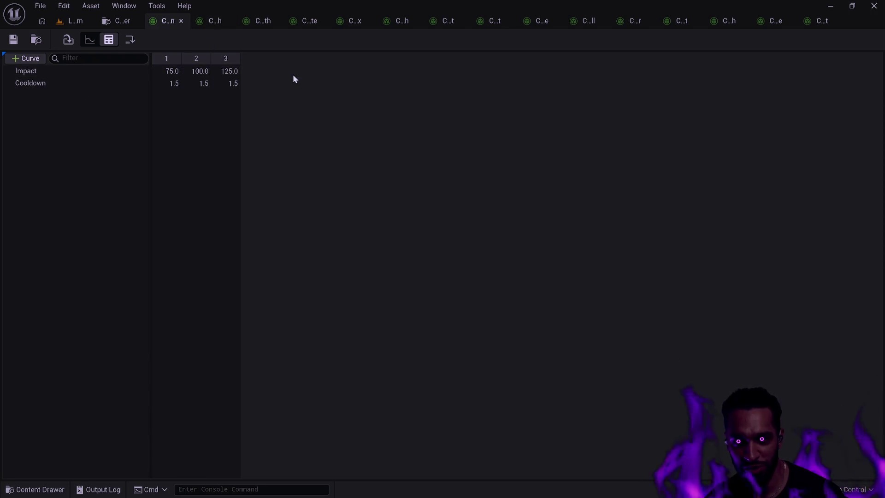
- Change CT_Shuriken's Impact to 7, 10 and 13, save with Ctrl+S and close it
double_click(169, 85)
double_click(170, 71)
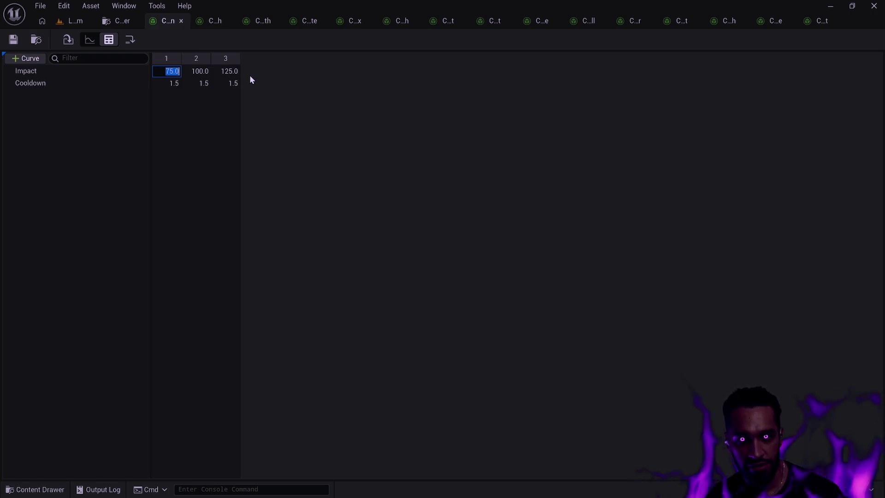
type("7")
key("Tab")
type("10")
key("Tab")
type("13")
key("Return")
key("ctrl+s")
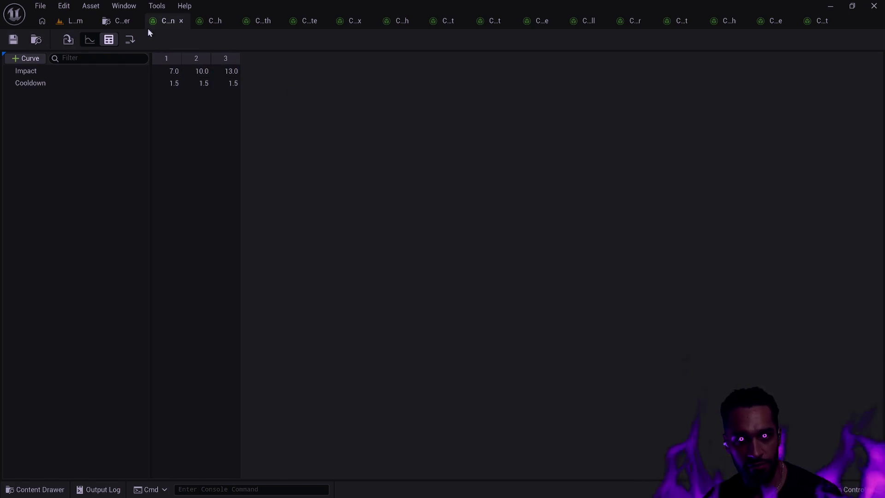
left_click(181, 23)
left_click(175, 71)
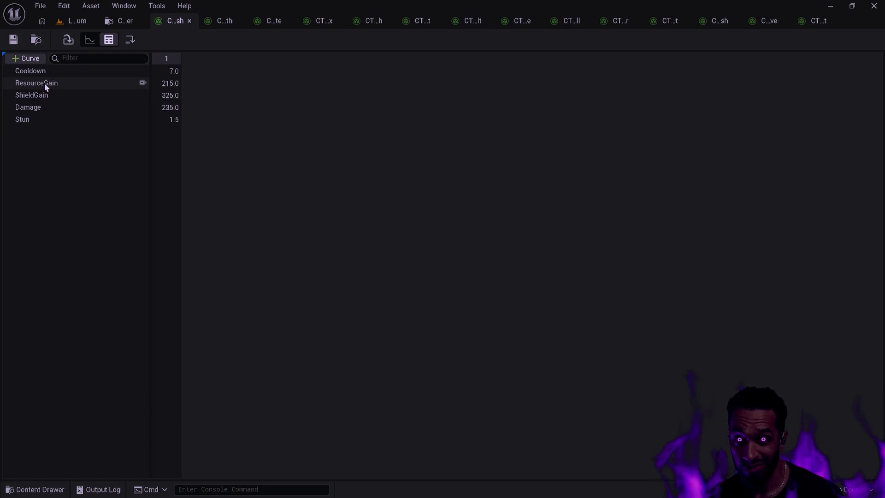
- Enter ResourceGain 21, ShieldGain 33 and Damage 24, then save and close the table
left_click(172, 86)
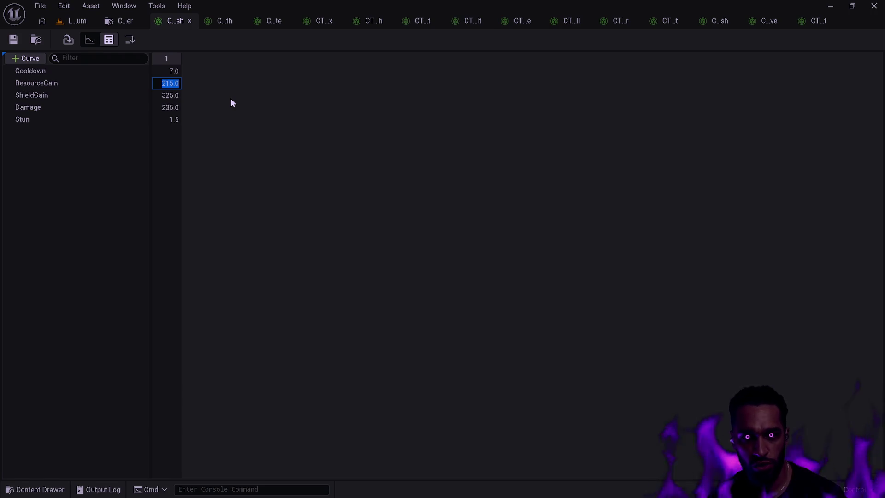
type("21")
key("Return")
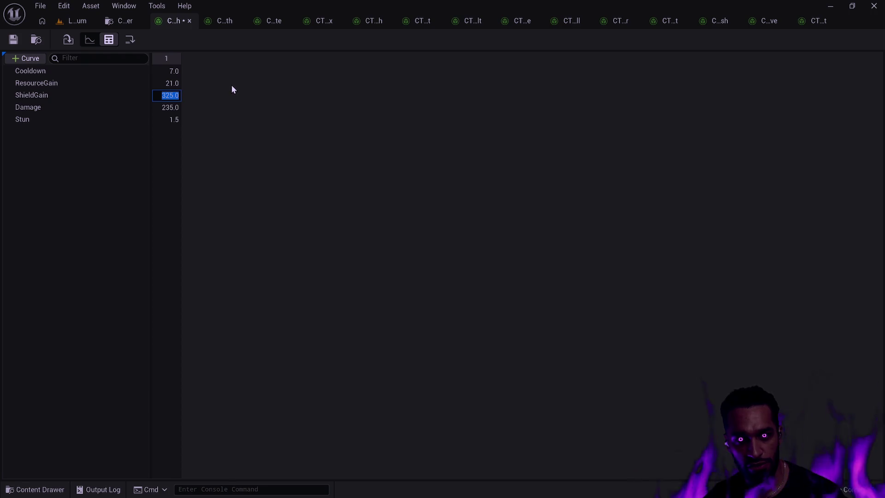
type("33")
key("Return")
left_click(164, 107)
type("24")
key("Return")
left_click(12, 39)
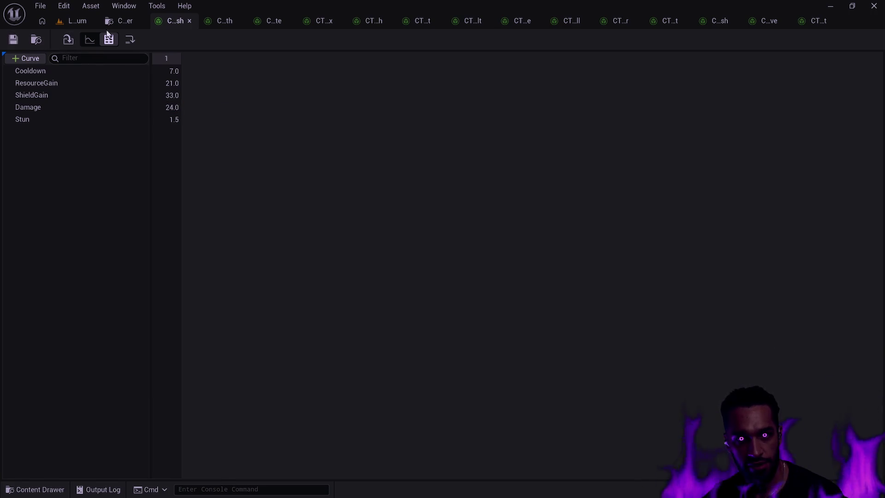
left_click(189, 20)
- Rescale Impact to 20, 30 and 40, correcting the first value from 22 to 20
double_click(170, 72)
type("22")
key("Return")
double_click(198, 72)
type("30")
key("Return")
double_click(233, 69)
type("40")
double_click(172, 71)
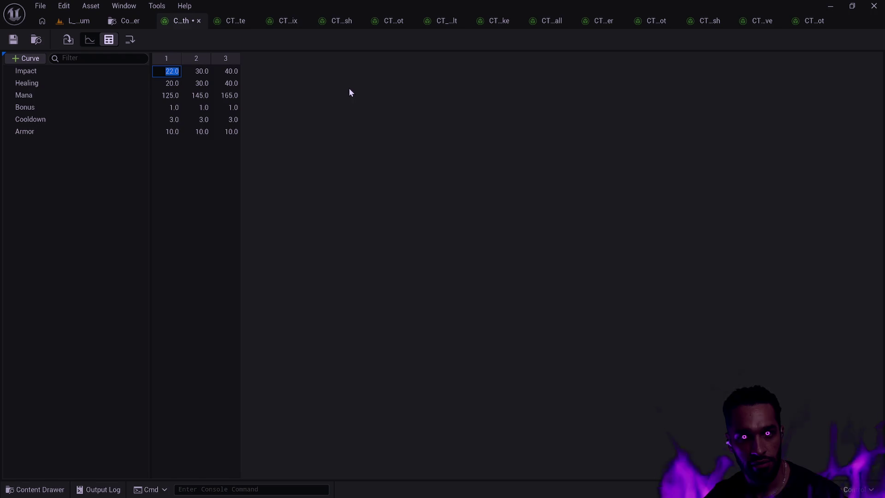
type("20")
key("Return")
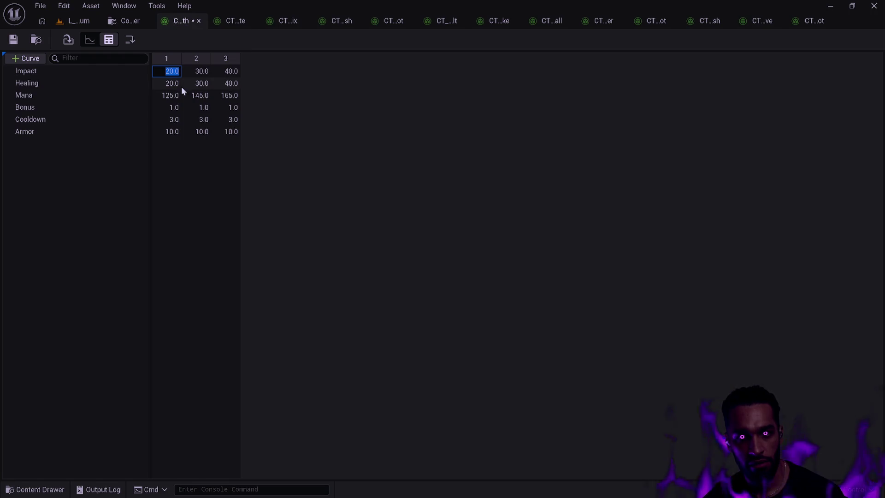
left_click(302, 94)
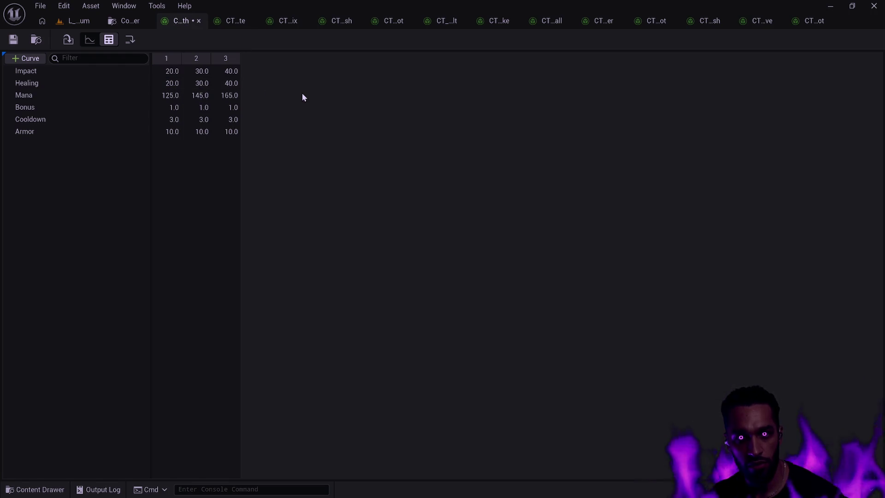
- Set the Healing row to 2, 3 and 4
left_click(171, 83)
type("2")
key("Tab")
type("3")
key("Tab")
type("4")
left_click(309, 101)
- Set Mana to 12, 16 and 20, fixing the second value, and save the table
left_click(171, 95)
type("12")
key("Tab")
type("14")
key("Tab")
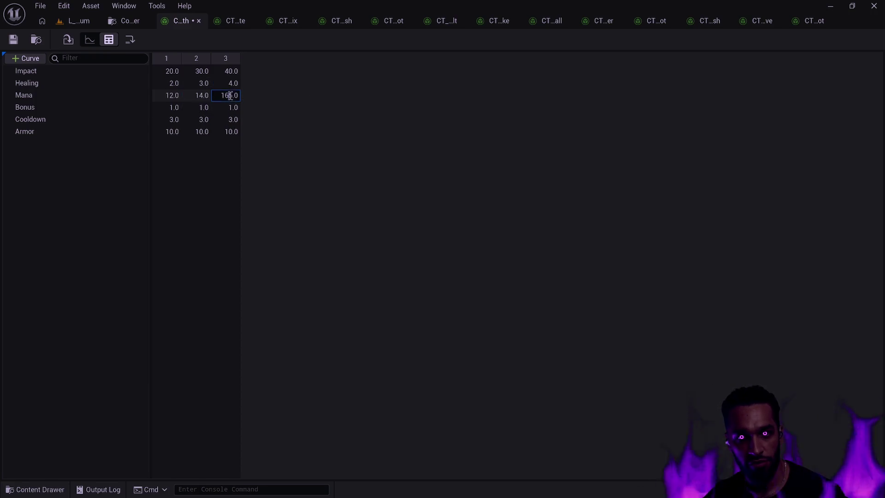
type("1616")
left_click(282, 104)
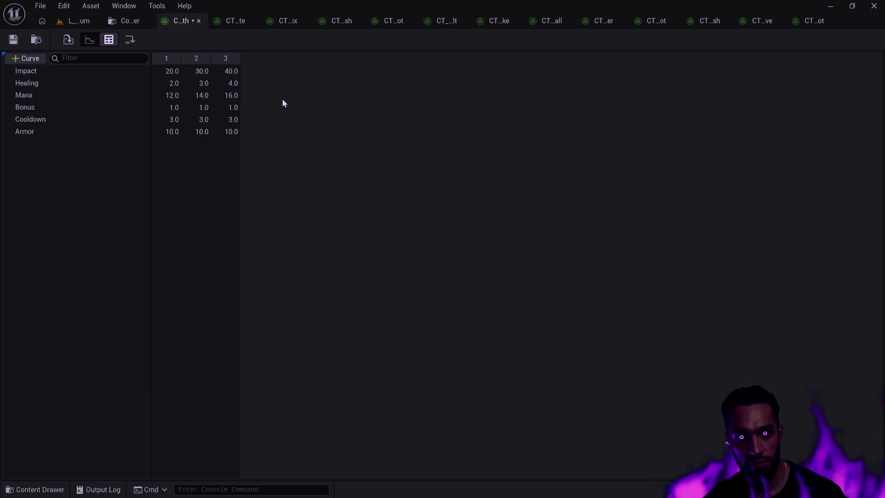
left_click(202, 95)
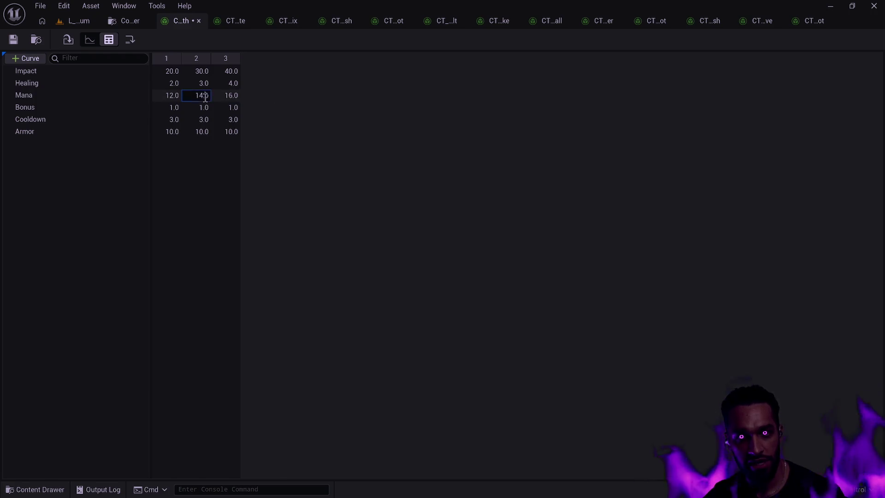
type("16")
key("Tab")
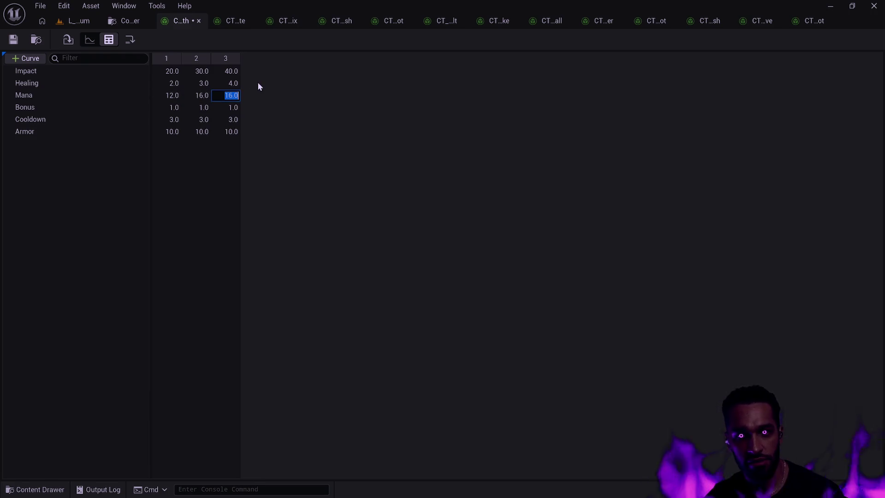
type("20")
key("Return")
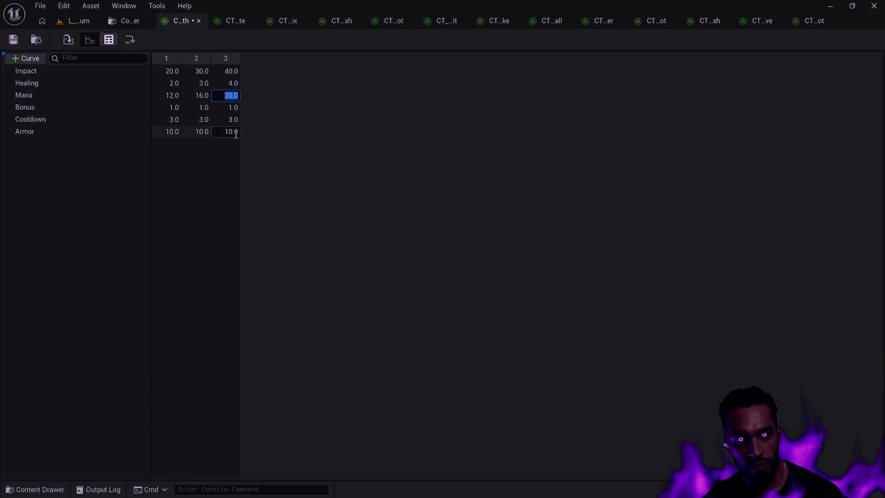
left_click(21, 39)
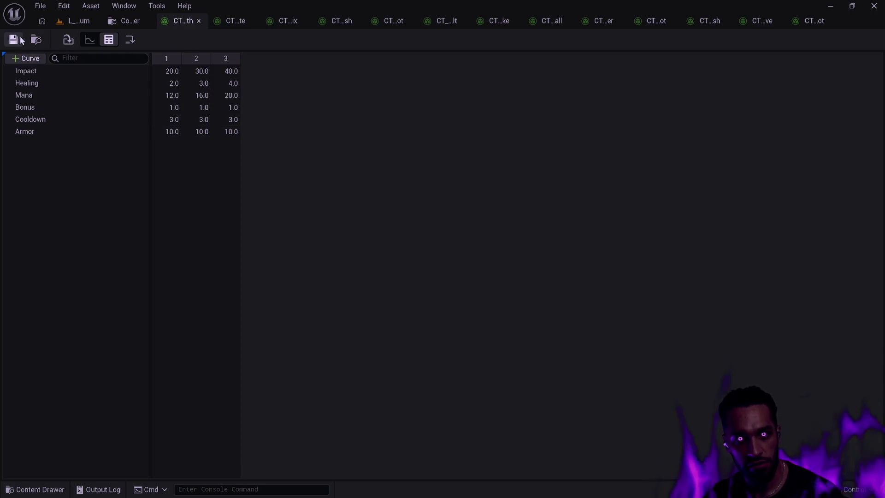
- Close the finished table, then change CT_Regenerate's Mana from 135/175/225 to 14/18/22 and save
left_click(199, 21)
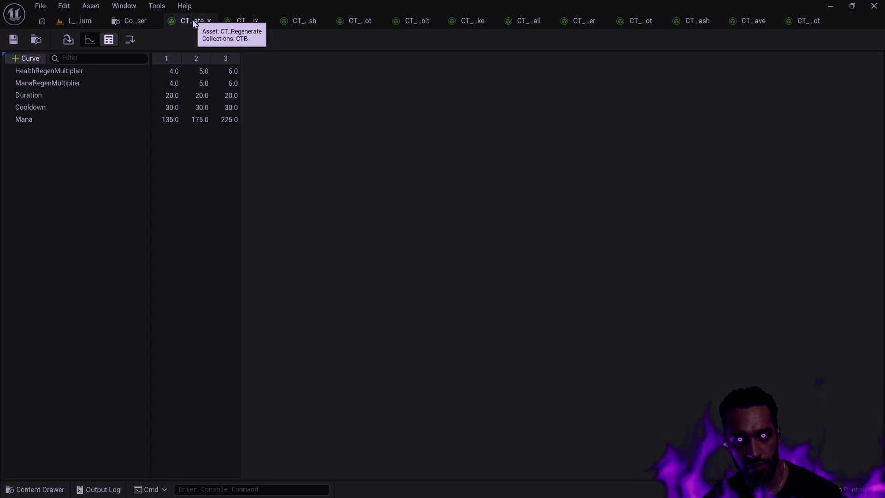
key("ctrl")
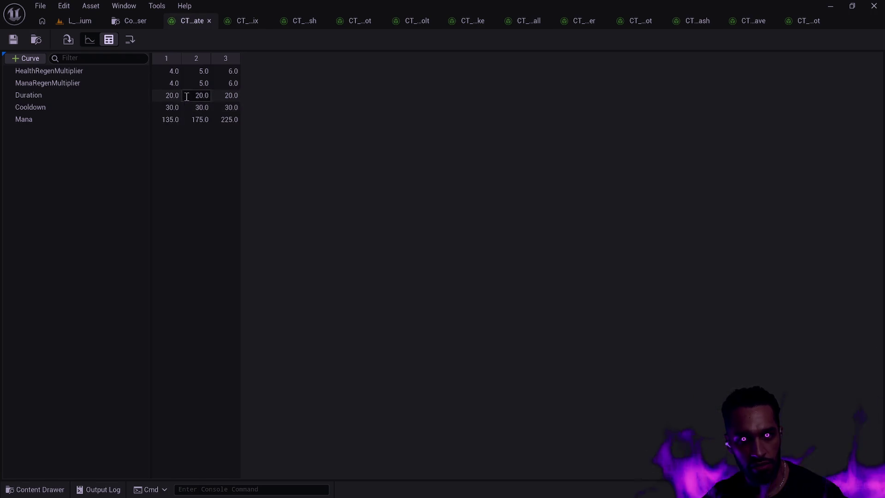
left_click(171, 119)
type("14")
key("Tab")
type("18")
key("Tab")
key("ctrl+a")
type("22")
key("Return")
left_click(13, 40)
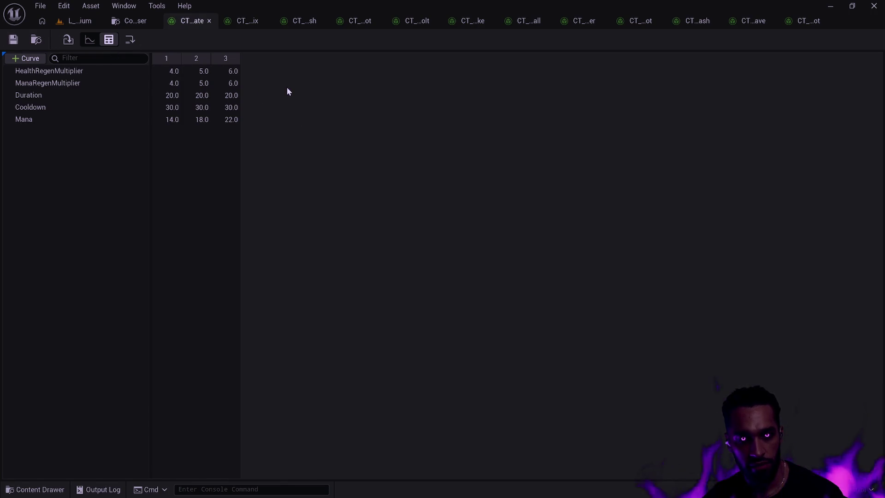
- Close CT_Regenerate and set CT_Phoenix's Impact to 17, 22 and 27
left_click(209, 21)
double_click(374, 30)
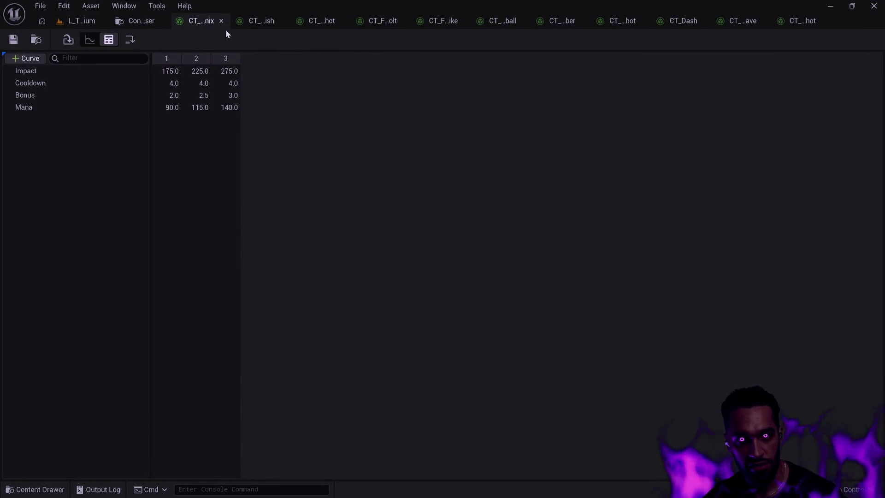
left_click(170, 71)
type("17")
key("Tab")
type("22")
key("Tab")
type("27")
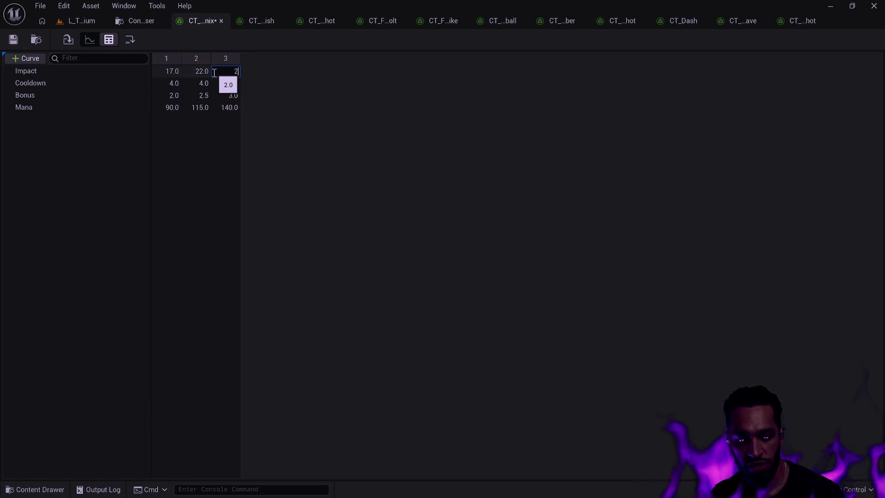
key("Return")
- Set CT_Phoenix's Mana to 9, 12 and 15, save and close it, leaving CT_Nourish showing
left_click(185, 75)
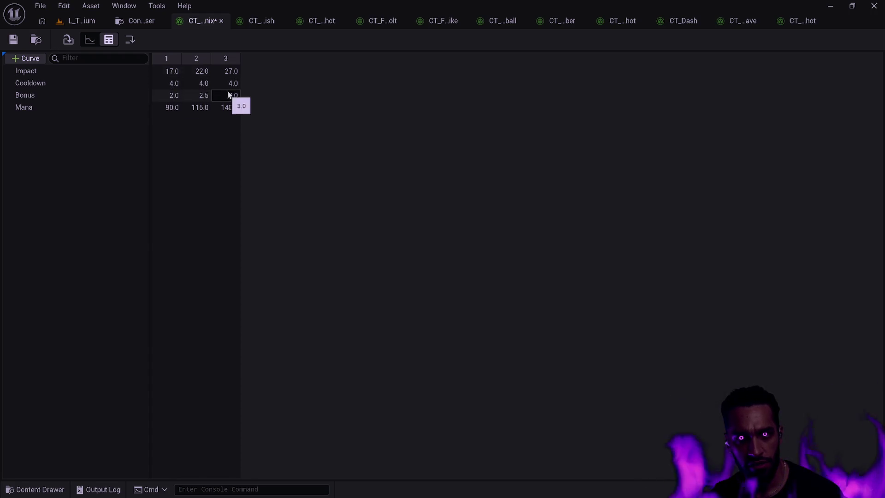
left_click(172, 96)
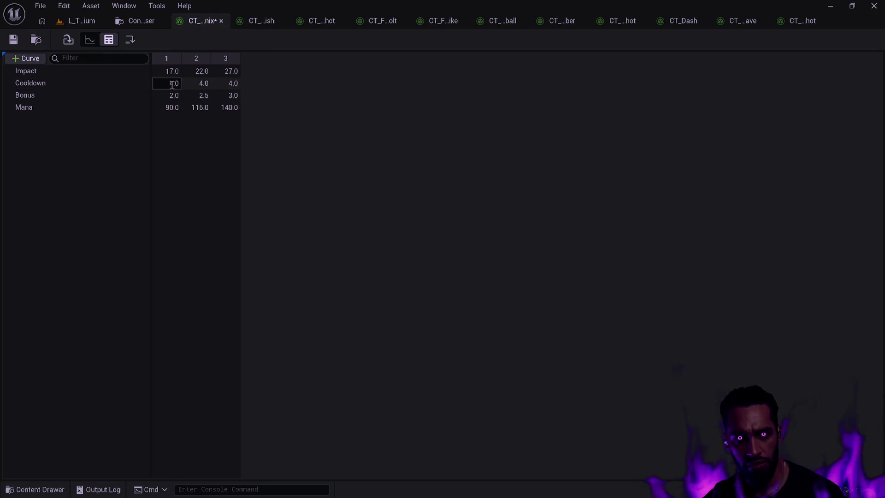
left_click(173, 107)
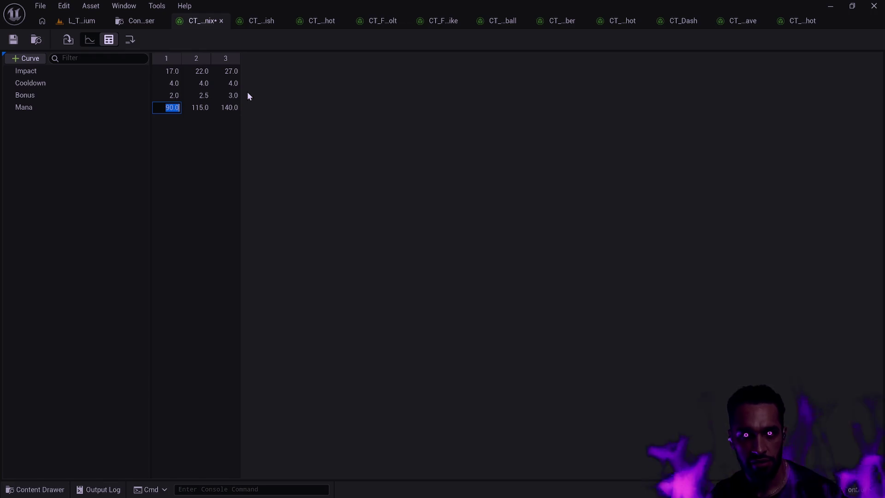
type("9")
key("Tab")
type("12")
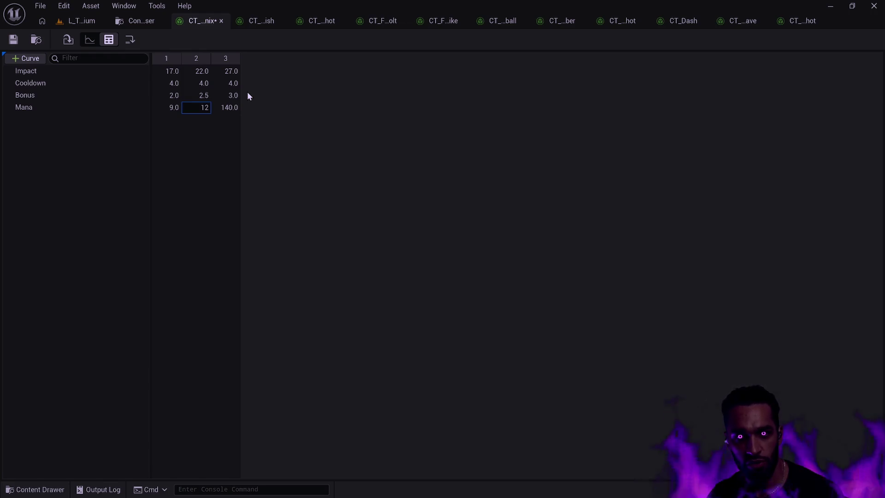
key("Tab")
type("15")
left_click(12, 39)
left_click(222, 20)
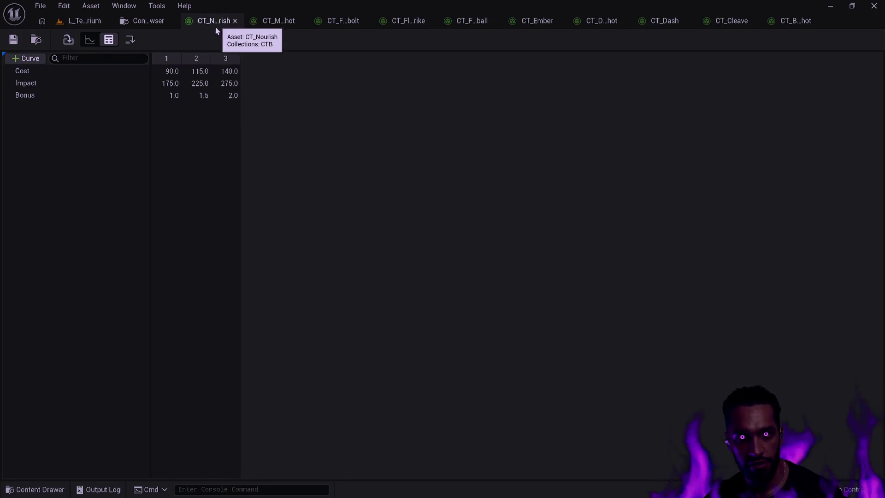
- Inspect CT_Nourish's first Cost value (90.0) against the Multishot table, leaving it unchanged
left_click(169, 72)
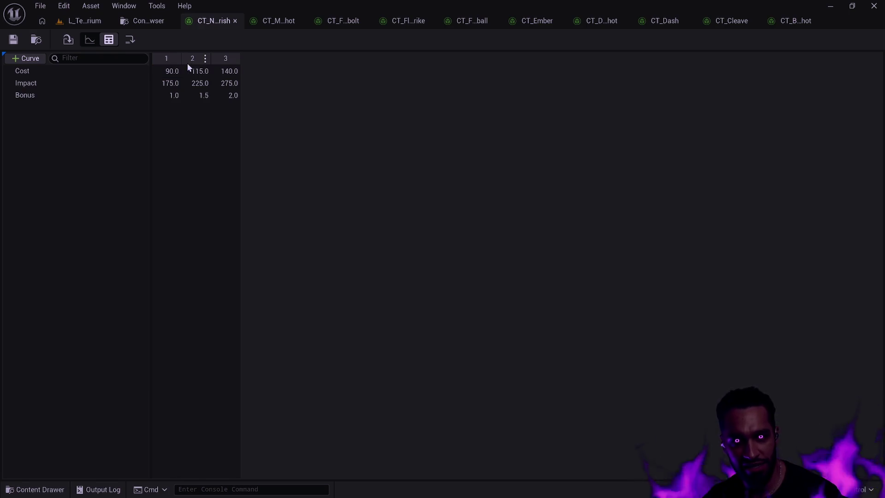
left_click(170, 72)
double_click(170, 72)
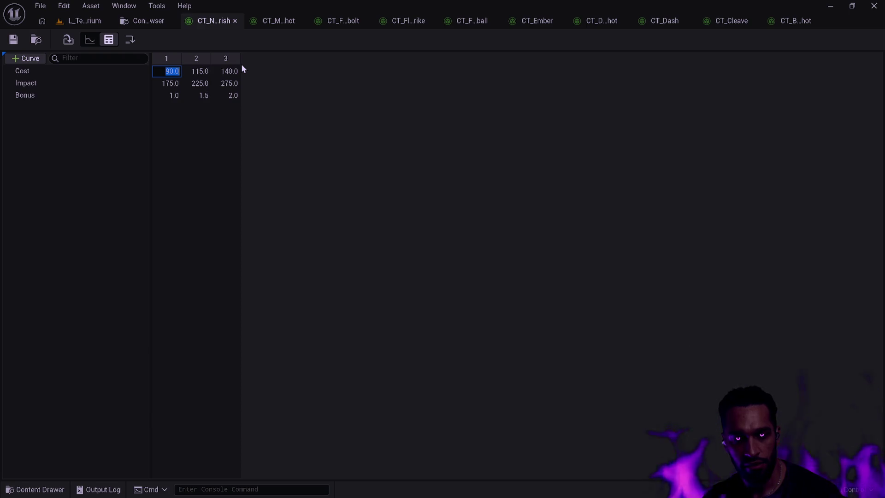
key("Return")
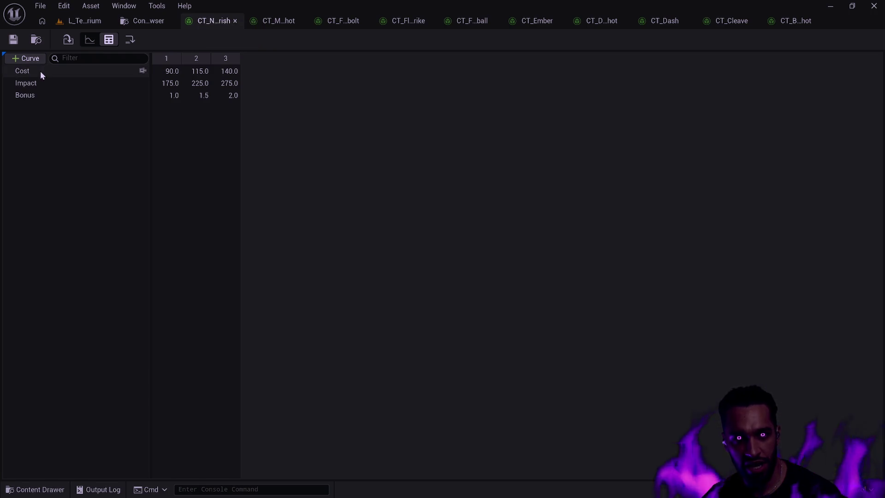
left_click(277, 23)
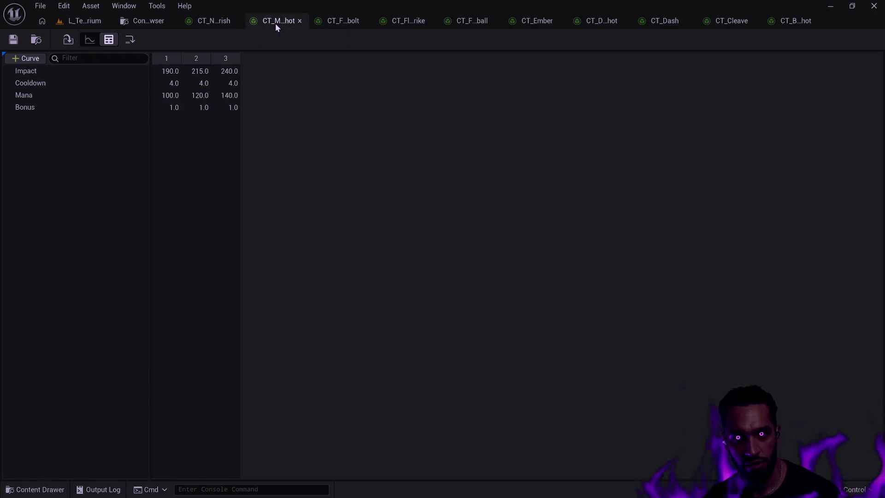
left_click(213, 22)
- Rename the Cost row to Mana and set its values to 9, 12 and 15
left_click(43, 67)
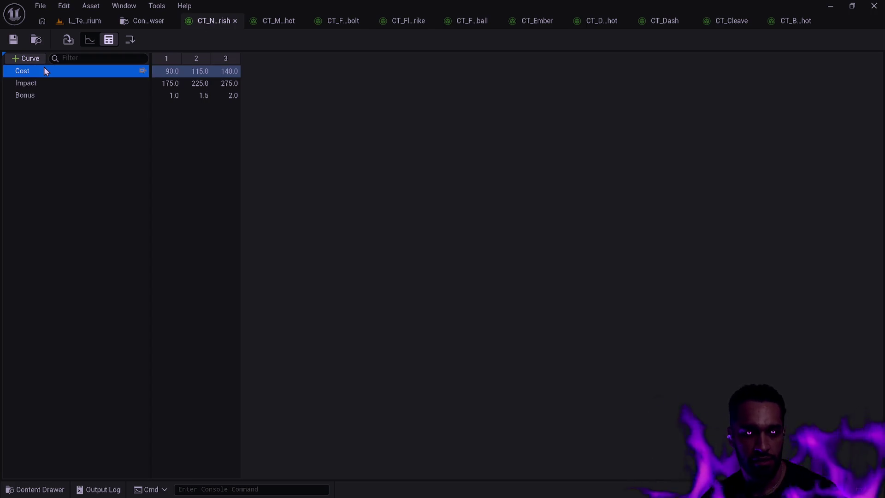
left_click(43, 67)
type("Mana")
key("Tab")
type("9")
key("Tab")
type("12")
key("Tab")
type("15")
key("Return")
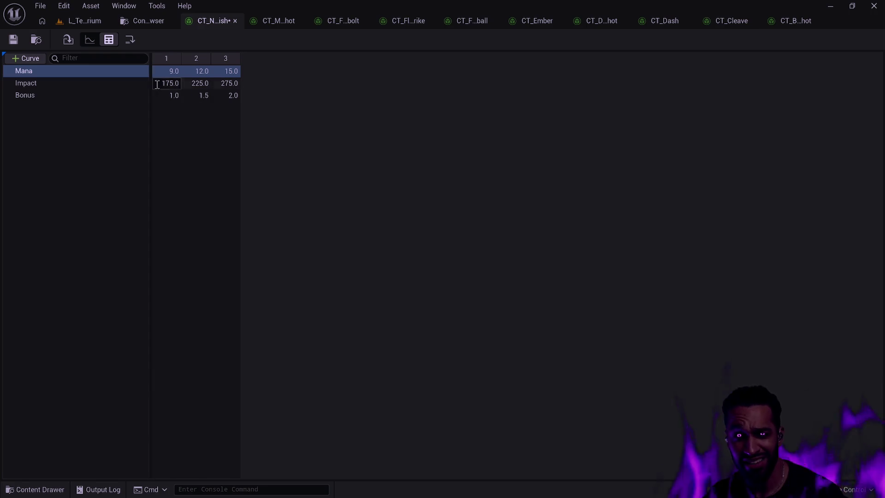
- Set the Impact row to 18, 24 and 32
left_click(173, 84)
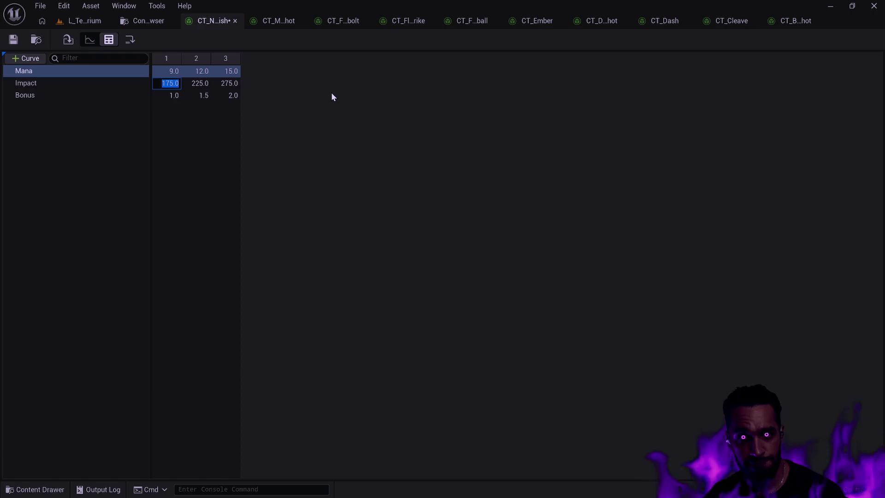
type("18")
key("Tab")
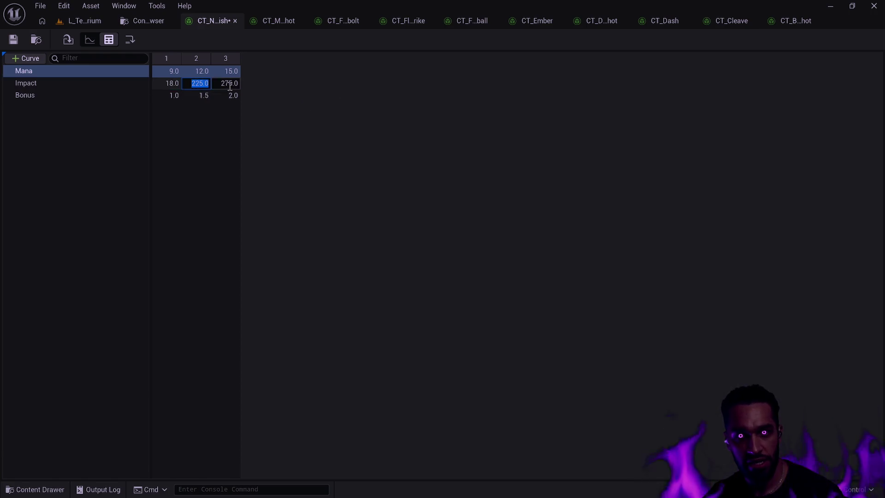
type("24")
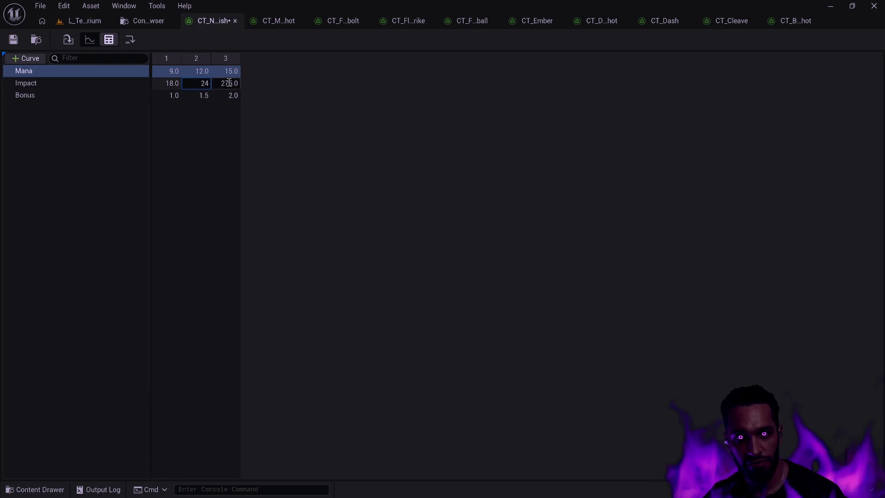
key("Tab")
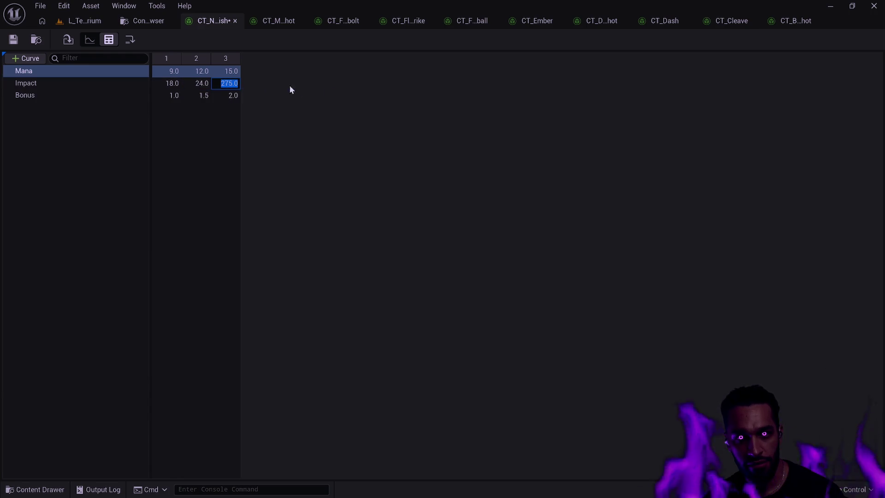
type("32")
key("Return")
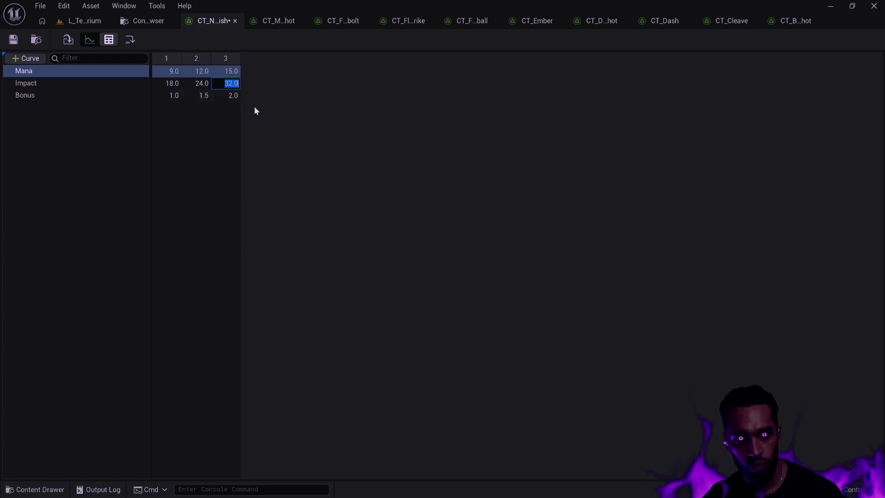
- Set the remaining Bonus values to 1.0 and save CT_Nourish
left_click(203, 95)
type("1")
key("Tab")
left_click(291, 106)
left_click(232, 95)
type("1")
left_click(292, 96)
left_click(14, 40)
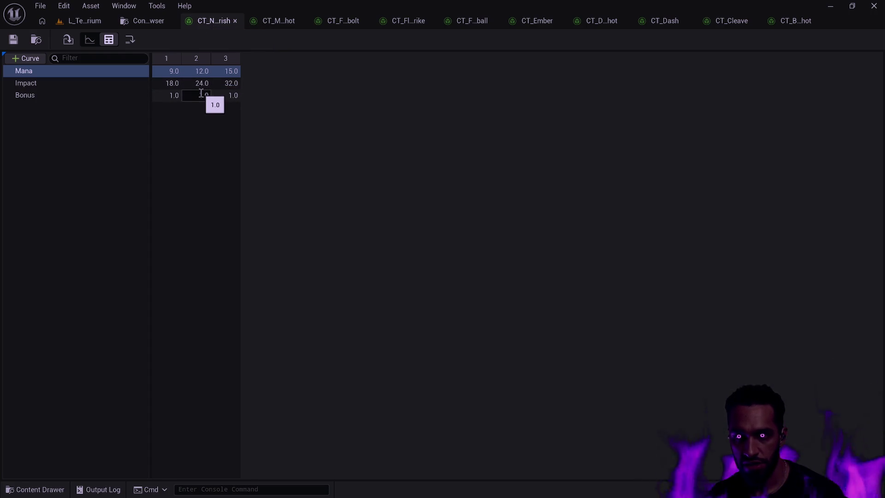
key("ctrl+p")
- Open CT_Phoenix, change its 2.5 Bonus values to 2.0, and close the table
type("CT_Phoenix")
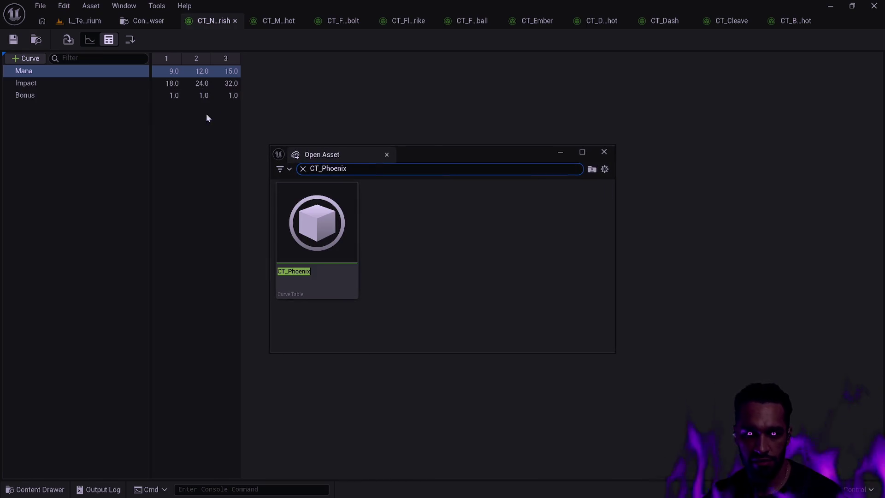
key("Down")
key("Return")
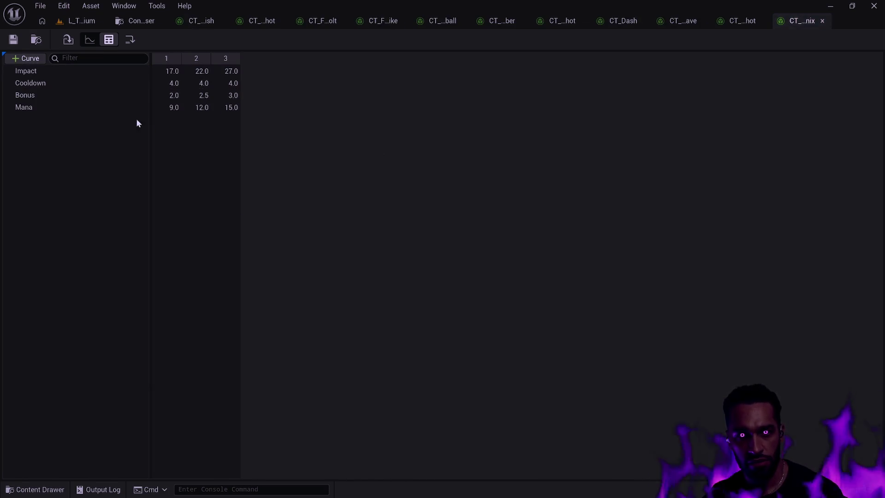
left_click(208, 96)
type("2")
key("Tab")
type("2")
key("Return")
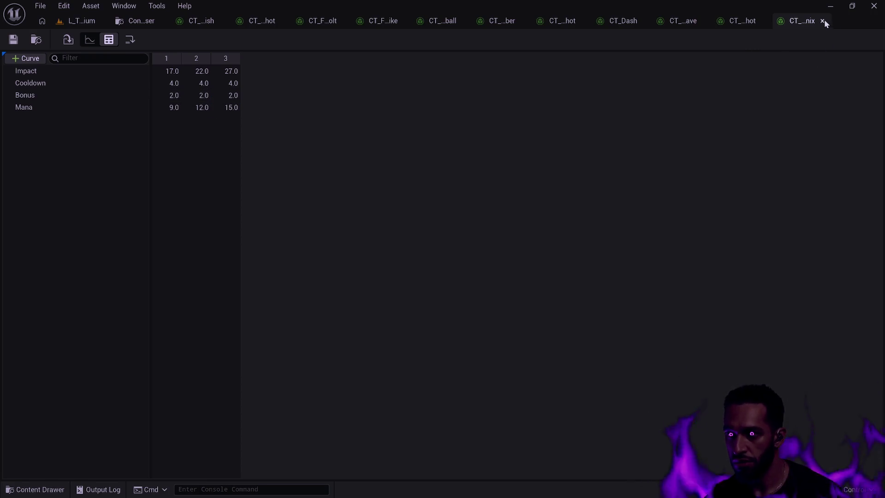
left_click(823, 20)
- Set CT_Bowshot's Bonus values to 2.0 and save it
left_click(178, 96)
type("2")
key("Tab")
type("2")
key("Return")
left_click(18, 39)
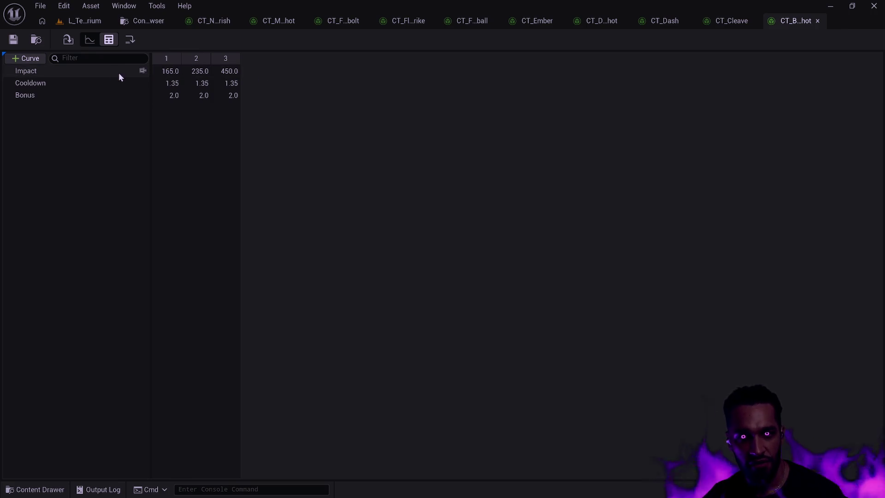
- Change Impact from 165.0 to 16, 24 and 32, keep Cooldown at 1.35, and save
left_click(168, 71)
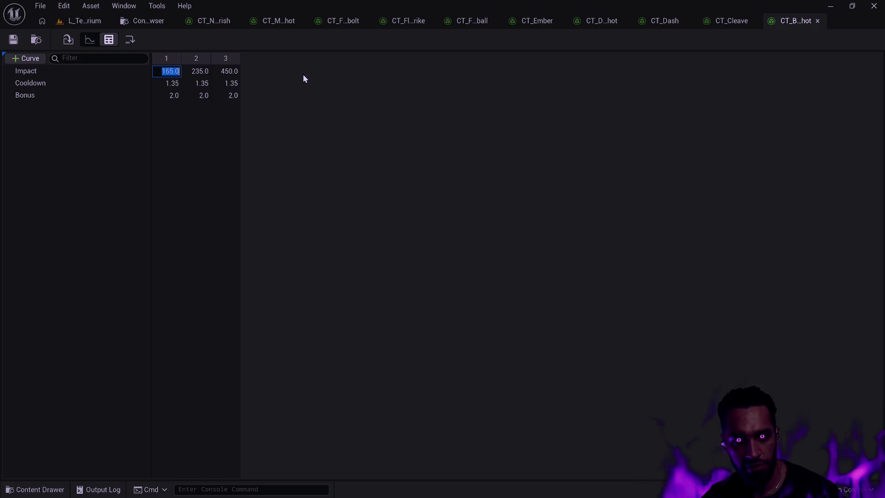
type("16")
left_click(199, 71)
type("24")
key("Tab")
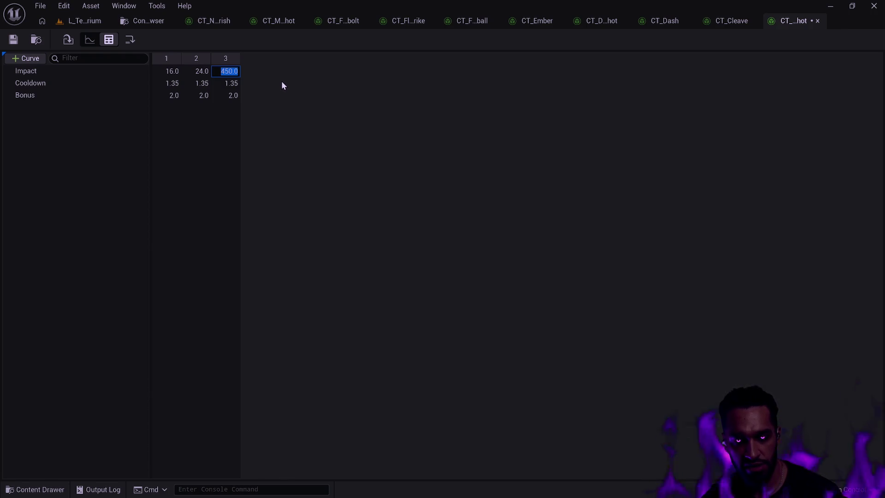
type("32")
key("Return")
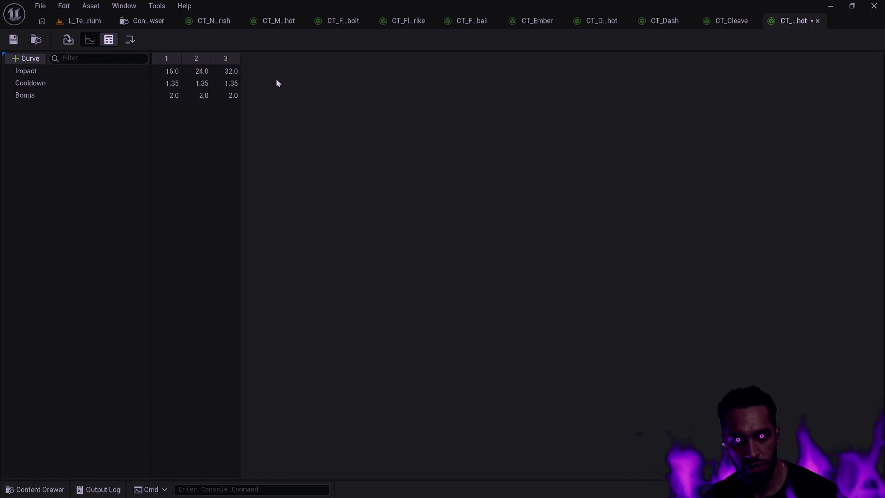
left_click(174, 84)
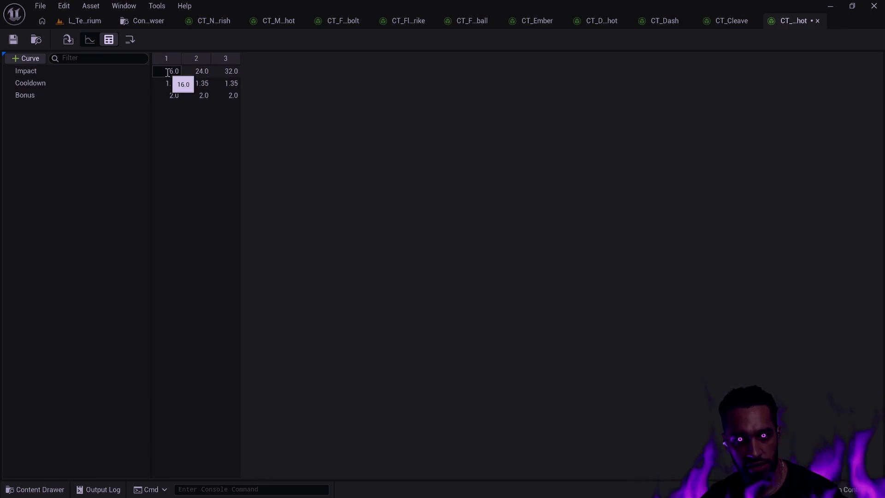
left_click(175, 86)
key("Return")
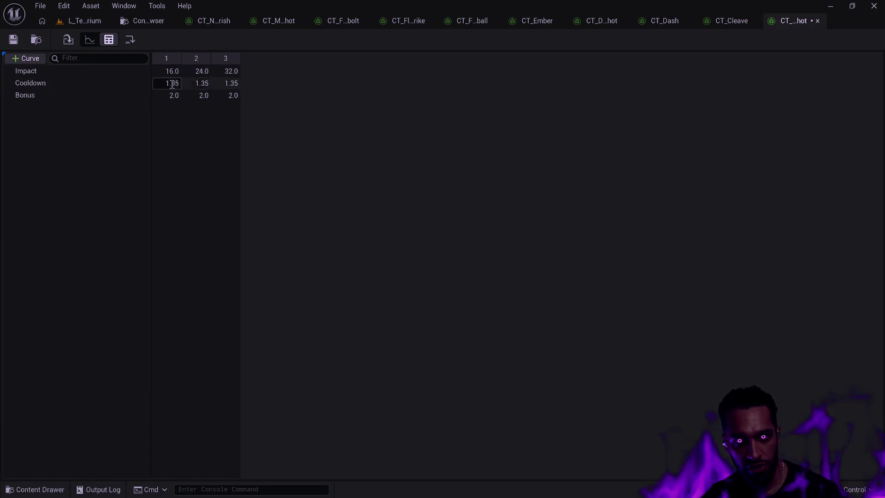
left_click(14, 40)
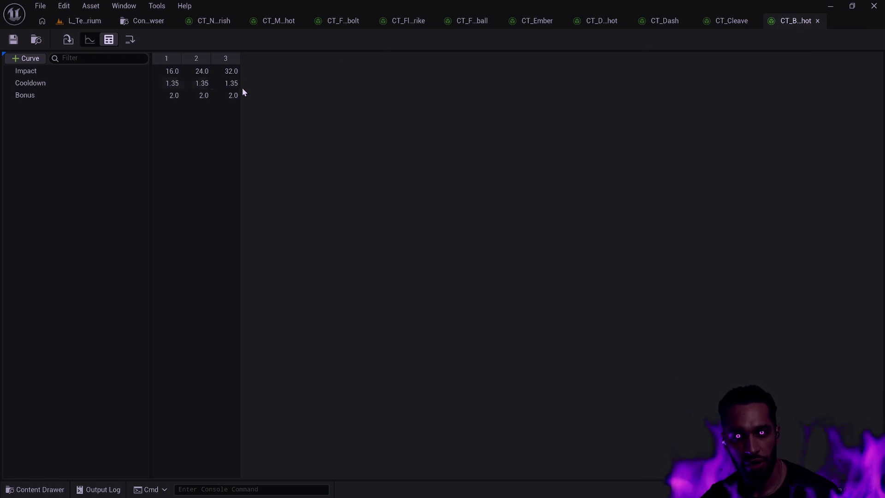
- Set every CT_Bowshot Bonus value to 1.0, save, and close its tab
double_click(168, 96)
type("1")
key("Tab")
type("1")
key("Tab")
type("1")
key("Return")
left_click(13, 39)
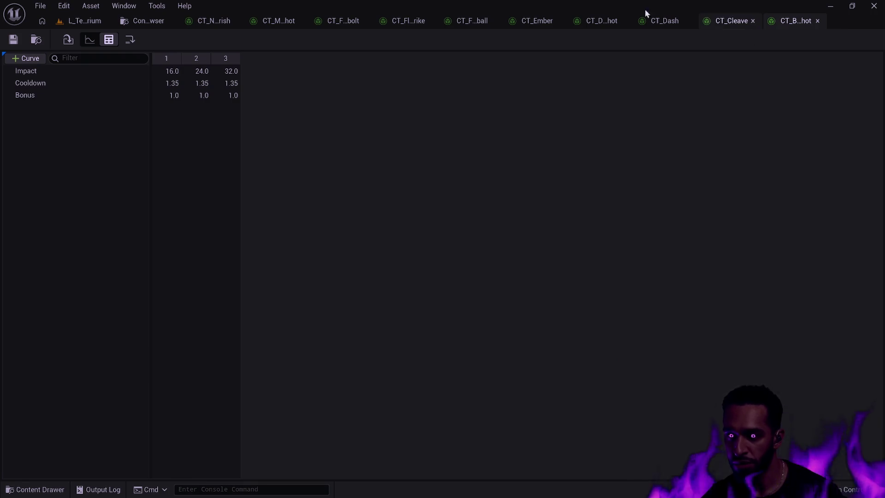
left_click(818, 21)
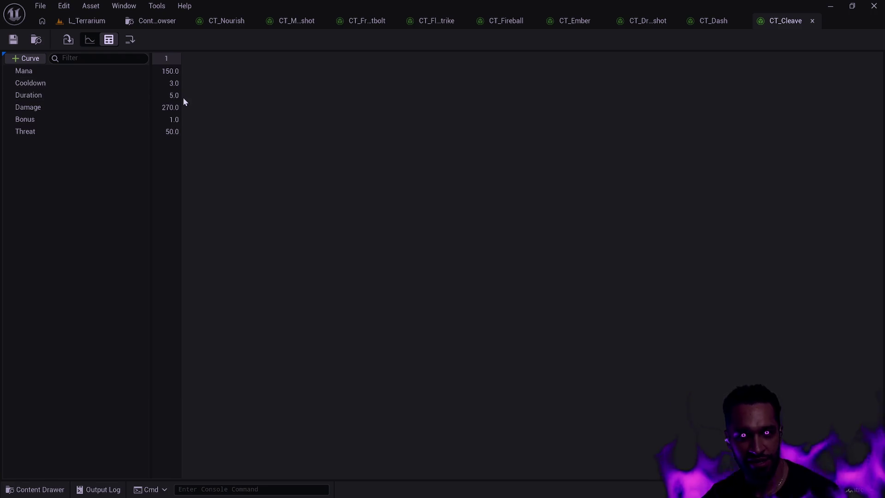
- Lower CT_Cleave's Mana from 150.0 to 15.0 and Damage from 270.0 to 27.0
double_click(171, 71)
type("15")
key("Return")
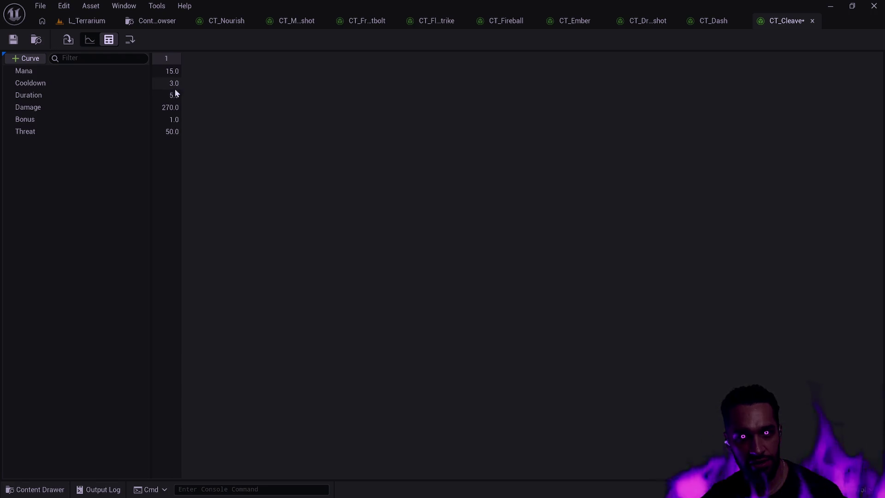
double_click(169, 107)
type("27")
key("Return")
- Set Threat from 50.0 to 9.0, then save and close CT_Cleave
double_click(169, 131)
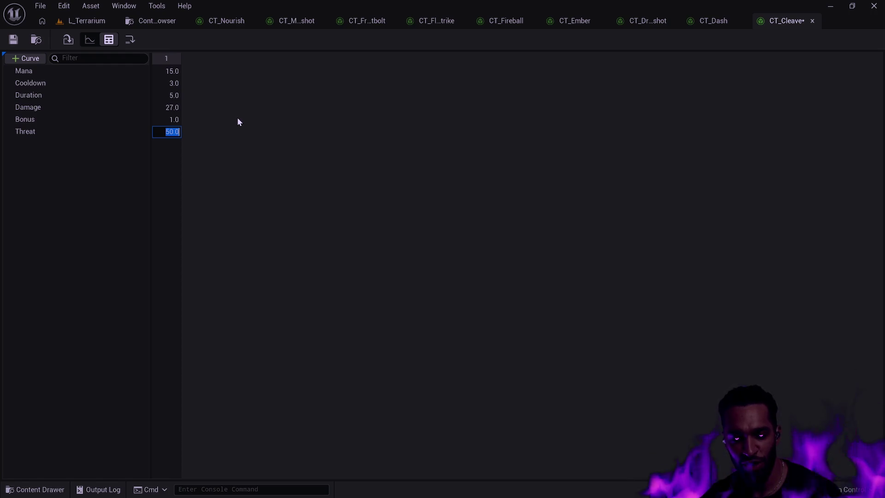
type("5")
key("Return")
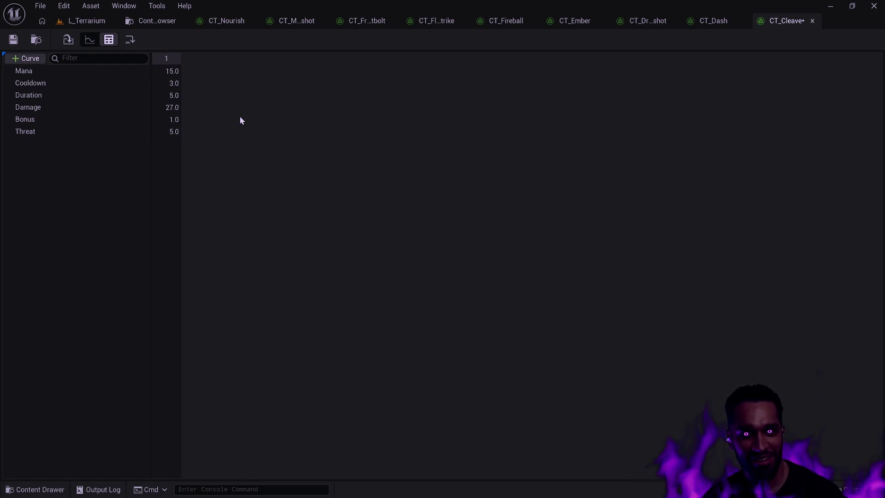
left_click(175, 132)
type("10")
key("Return")
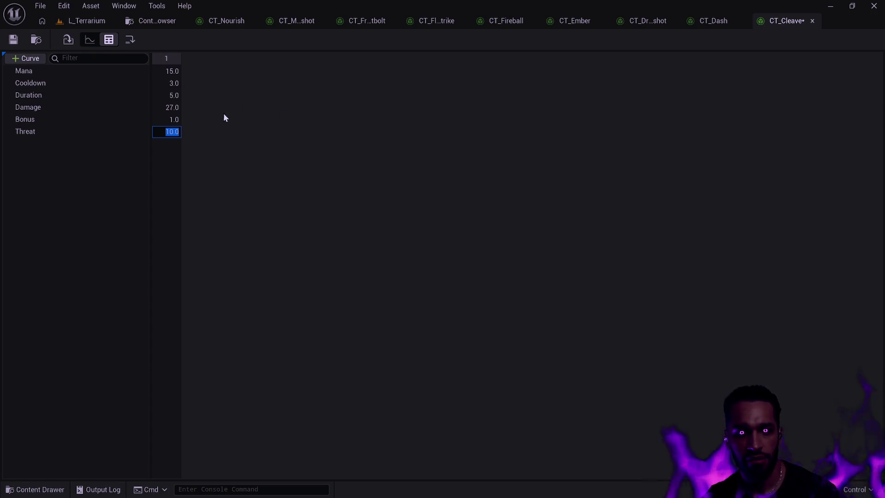
type("9")
key("Return")
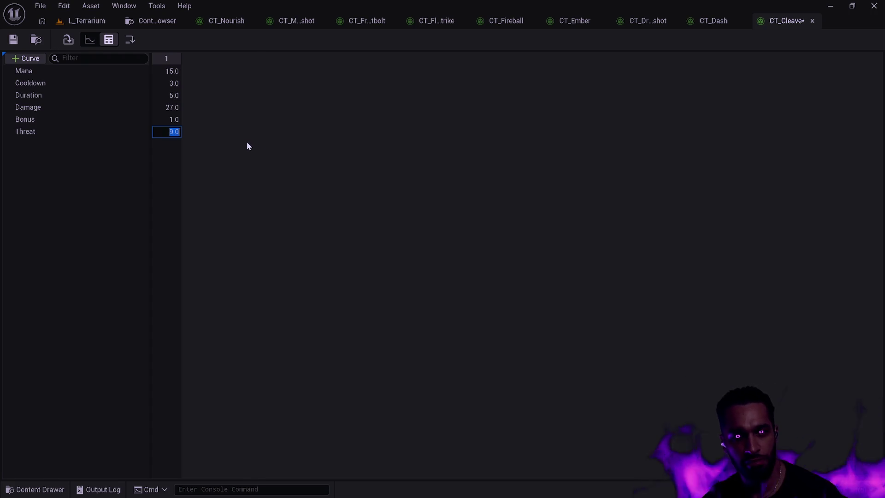
left_click(13, 39)
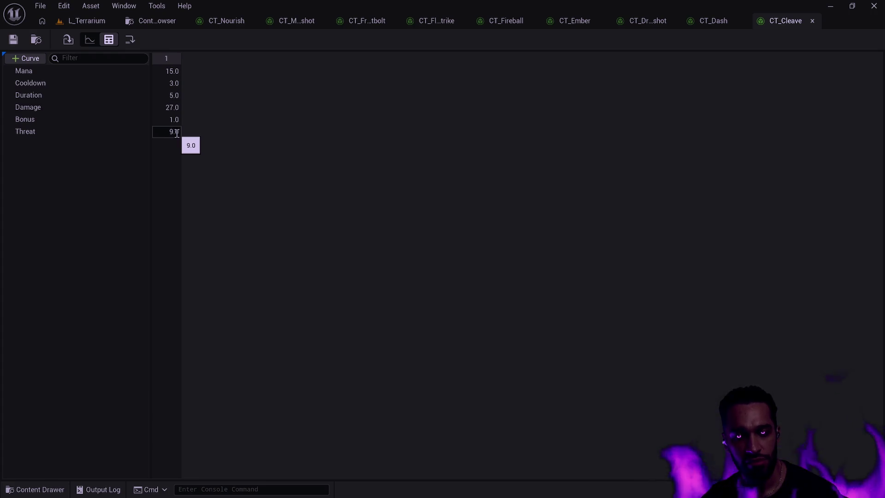
left_click(175, 109)
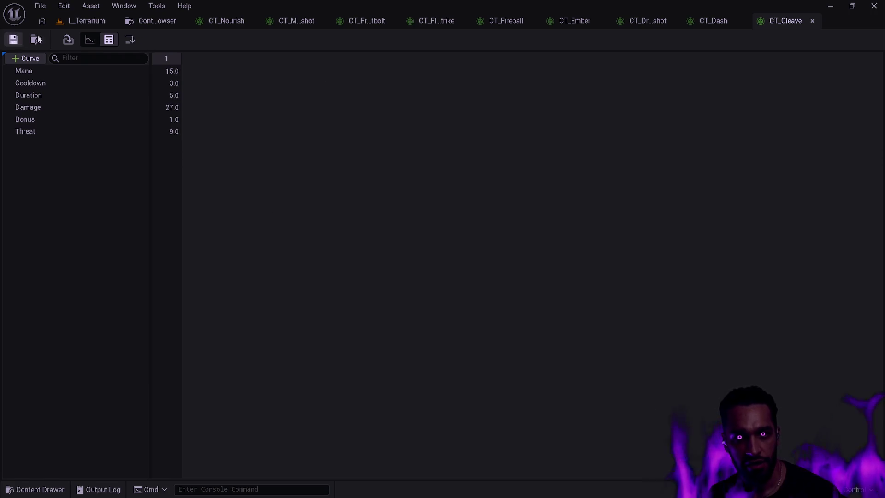
left_click(812, 22)
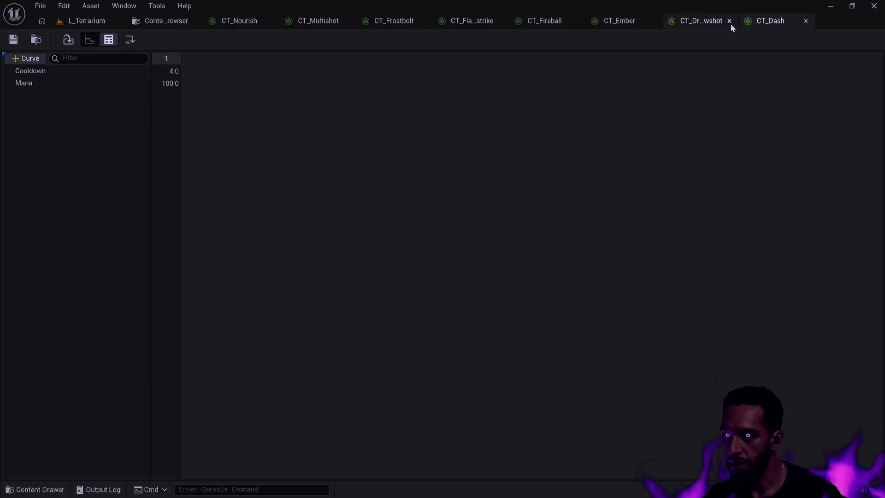
- Change CT_Dash's Mana to 10.0, save and close it, then close CT_Druid_Bowshot
double_click(167, 83)
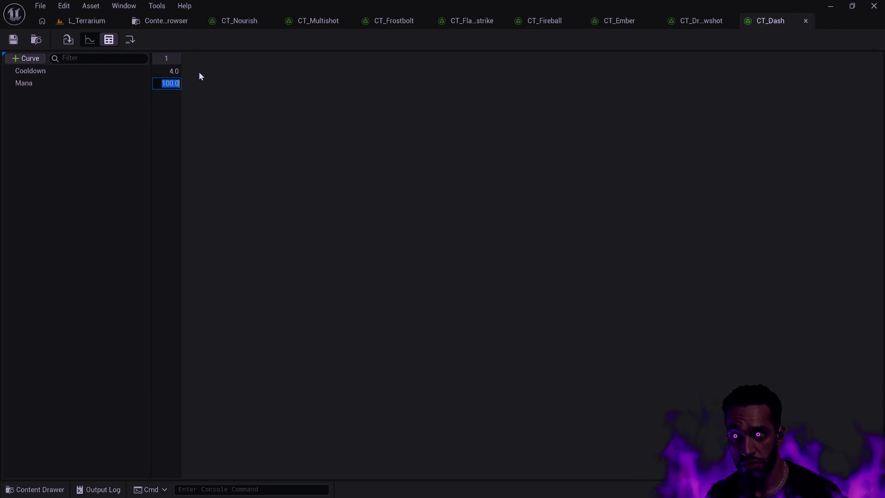
type("10")
key("Return")
left_click(14, 40)
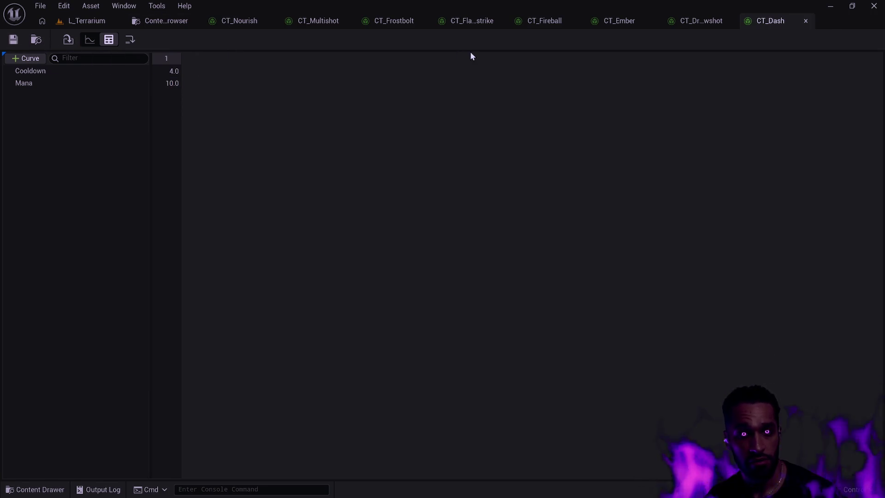
left_click(805, 22)
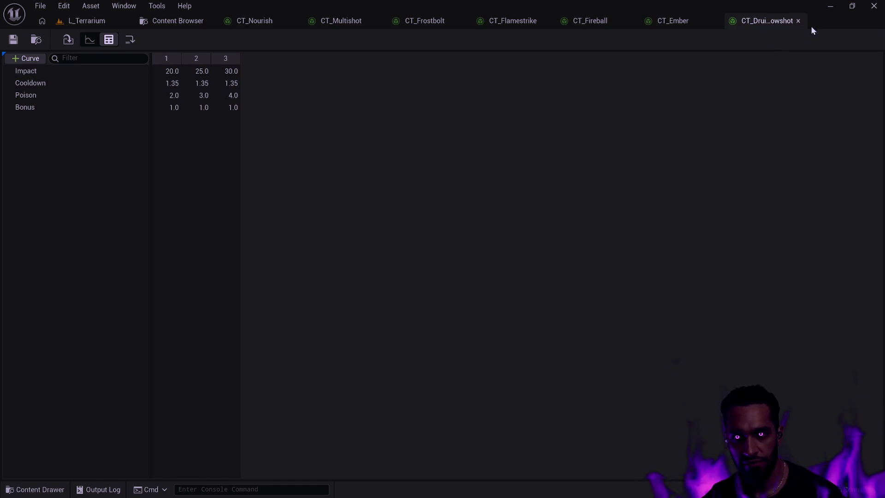
left_click(798, 22)
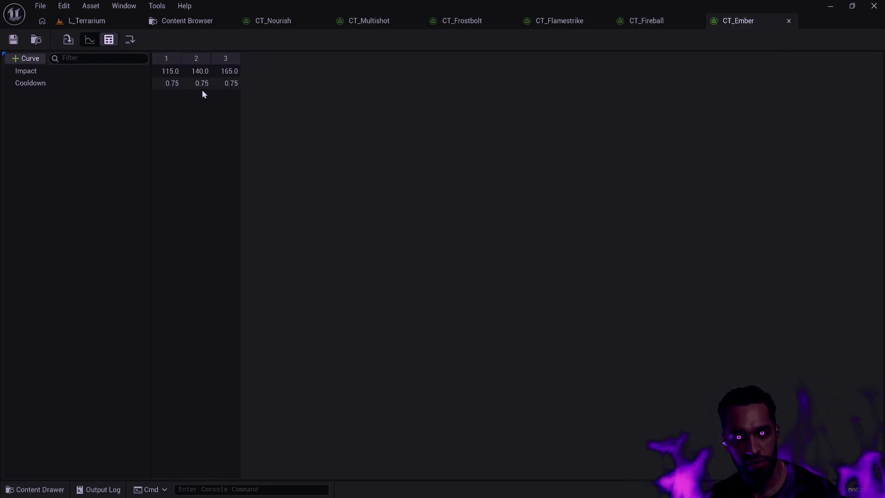
- Replace CT_Ember's three Impact values with 12, 16 and 20, save with Ctrl+S, and close it
left_click(169, 71)
type("12")
left_click(202, 71)
type("16")
left_click(229, 71)
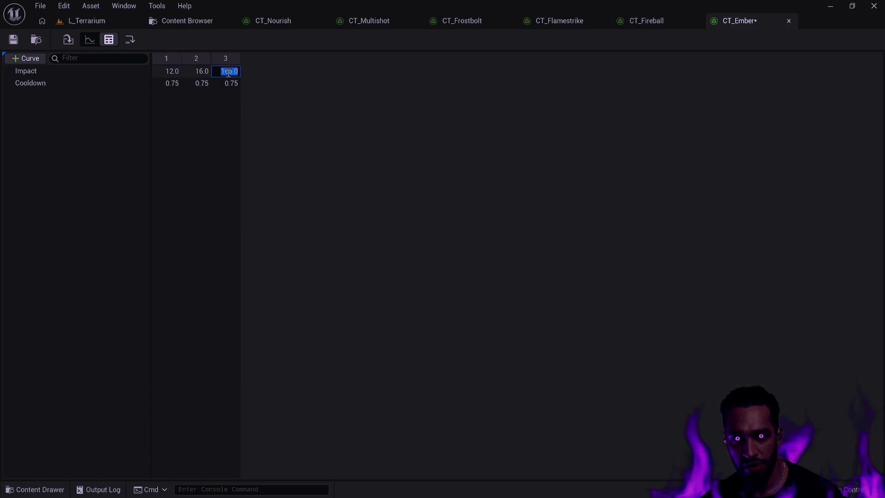
left_click(233, 71)
double_click(233, 71)
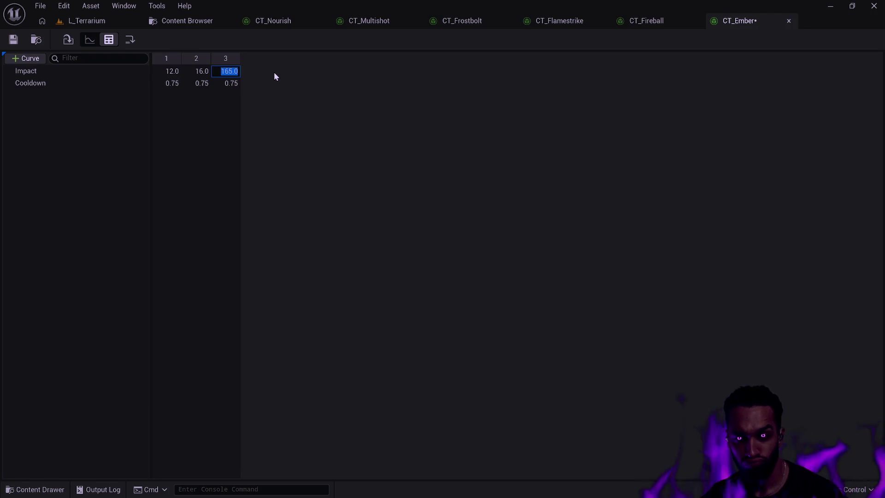
type("20")
key("Return")
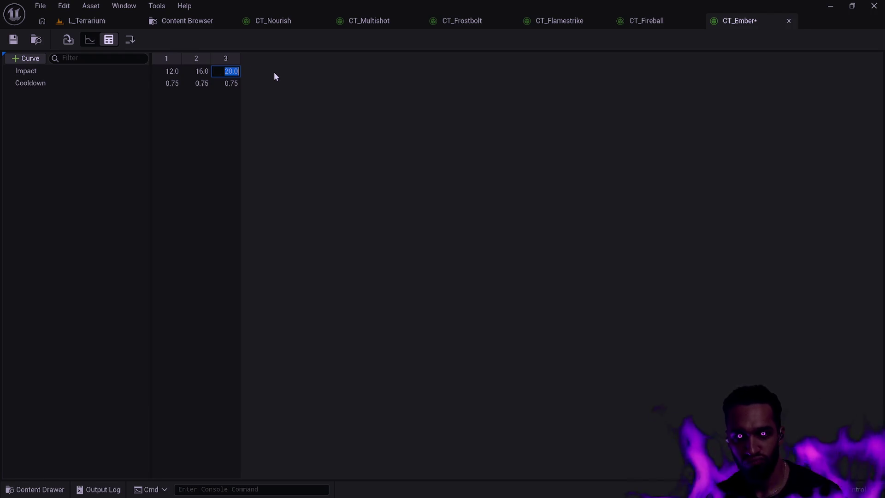
key("ctrl+s")
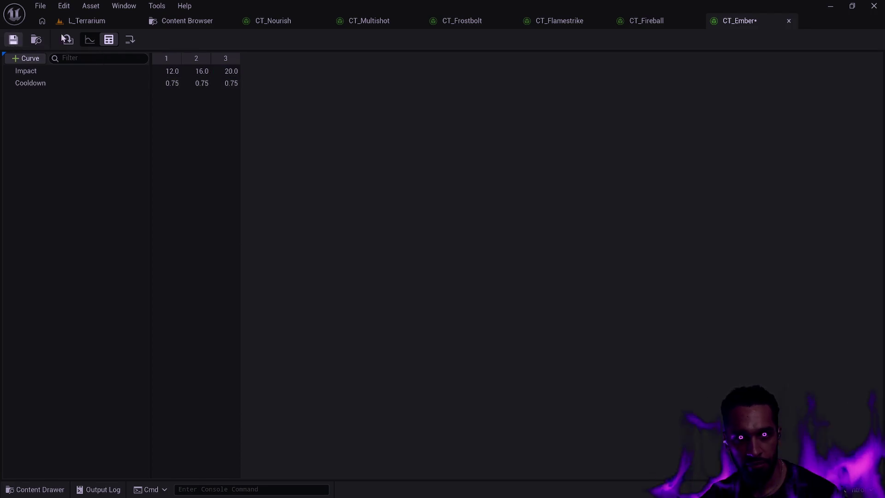
left_click(789, 21)
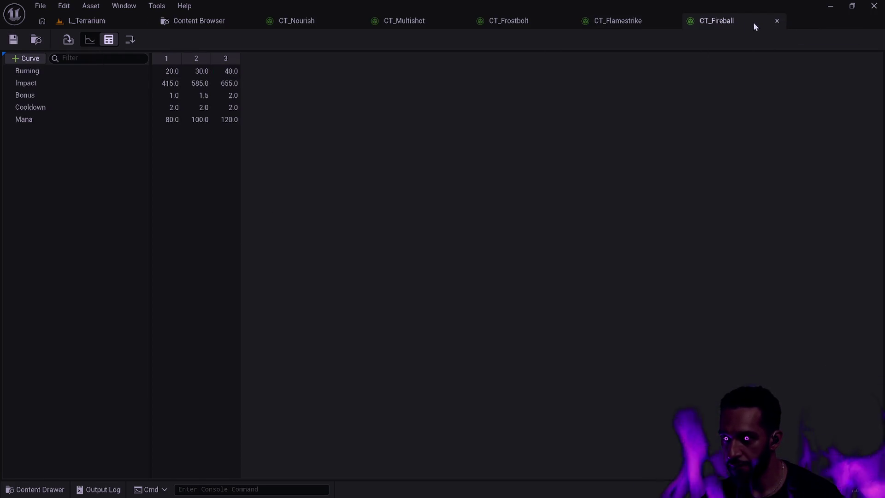
- Replace CT_Fireball's Burning values 20, 30, 40 with 2, 3 and 4
left_click(166, 71)
type("2")
key("Tab")
type("3")
key("Tab")
type("4")
key("Return")
left_click(167, 83)
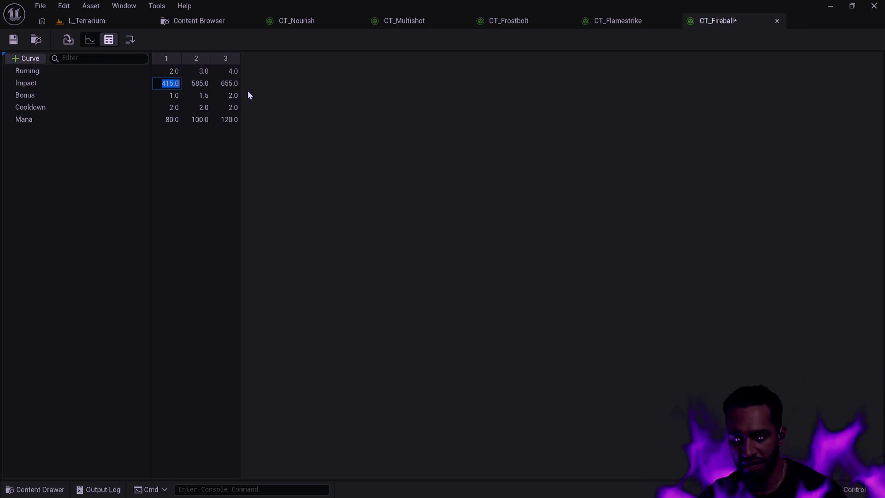
- Enter trial Impact values of 40, 50 and 60 in CT_Fireball's Impact row
type("41")
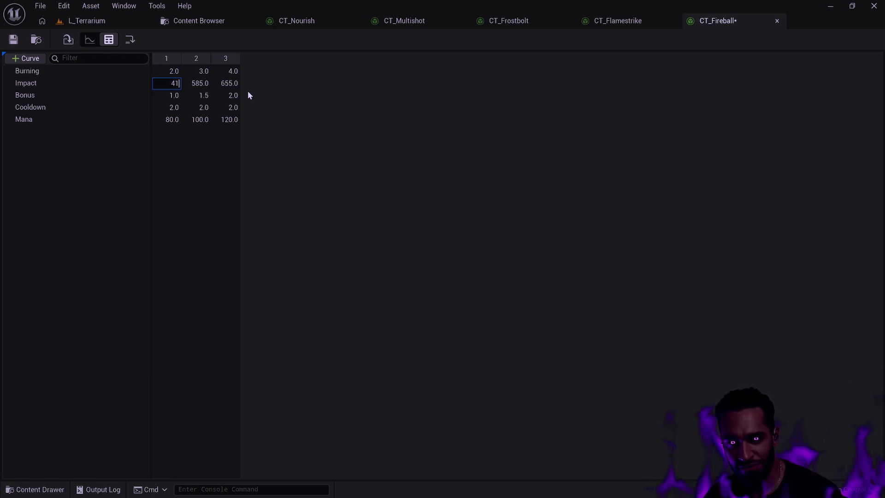
key("BackSpace")
type("0")
key("Tab")
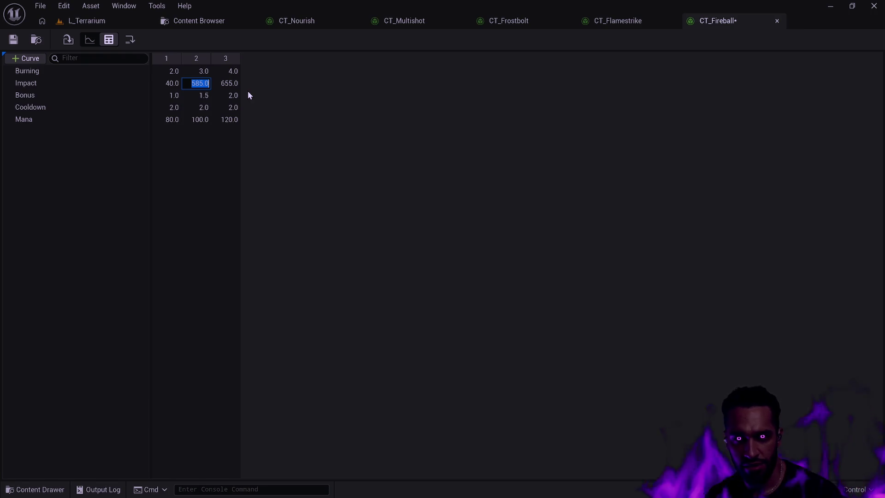
type("6")
key("BackSpace")
type("50")
key("Tab")
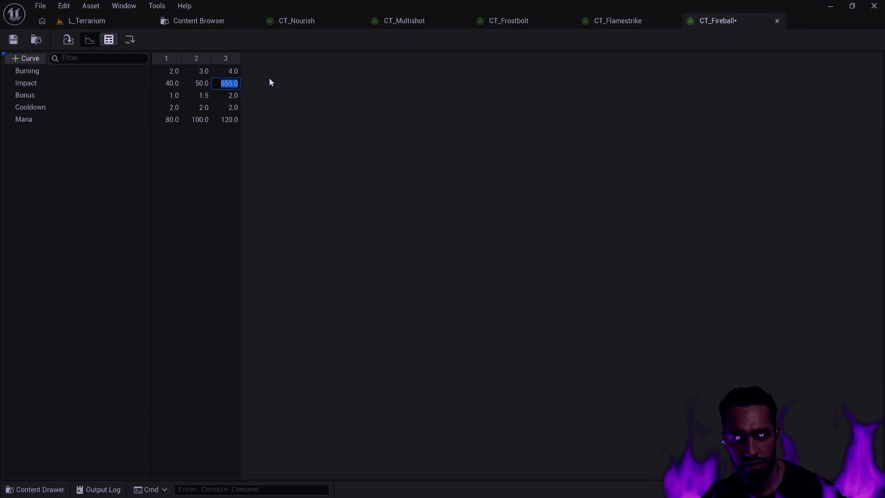
type("60")
key("Return")
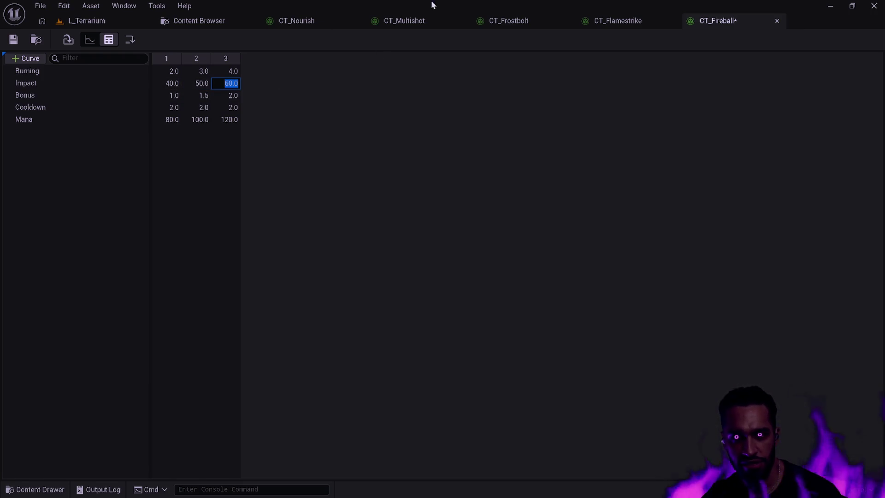
- Undo the botched Impact edits so Impact settles at 41, 58 and 65
key("shift+Tab")
key("shift+Tab")
type("40.410")
key("Return")
key("ctrl+z")
key("ctrl+z")
key("ctrl+z")
key("ctrl+z")
key("ctrl+z")
key("ctrl+z")
key("ctrl+z")
key("ctrl+z")
key("ctrl+z")
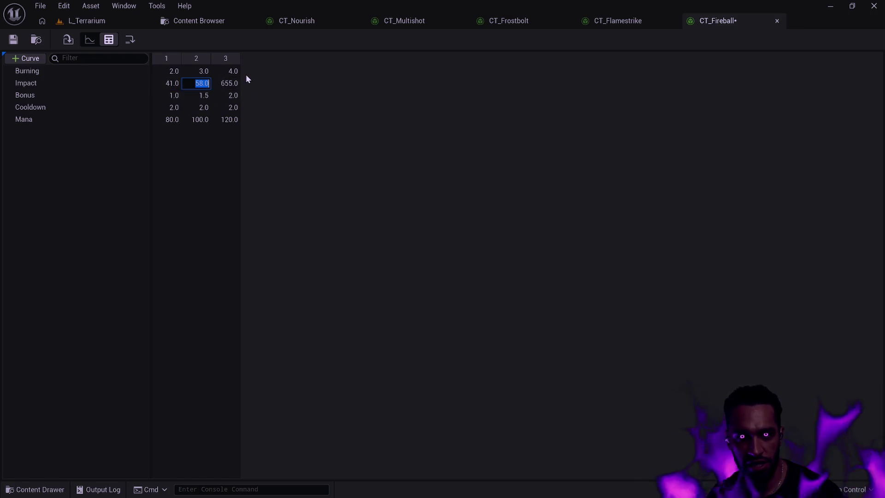
key("Tab")
key("ctrl+z")
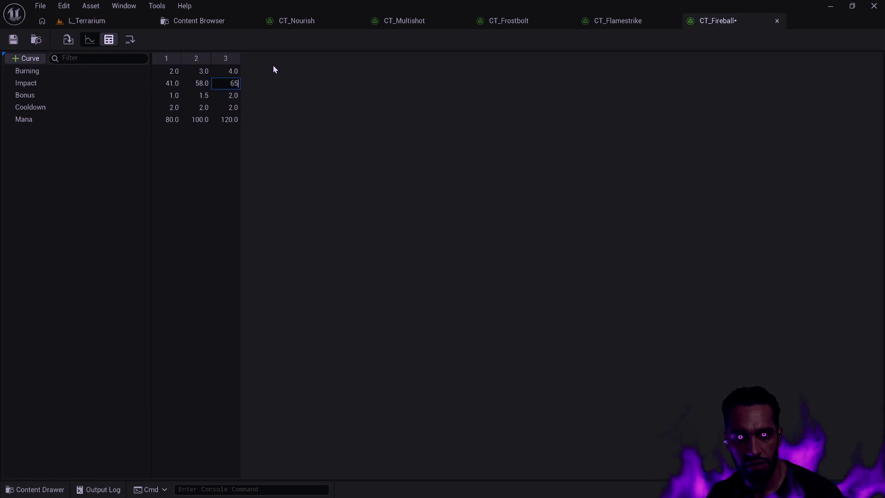
- Set the Bonus values to 1.0 at every rank
left_click(209, 98)
type("1")
key("Tab")
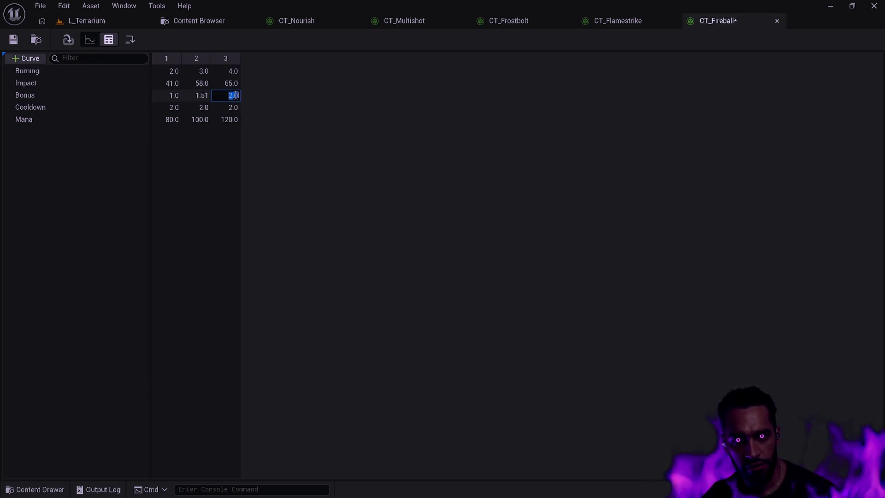
key("shift+Tab")
type("1")
key("Tab")
type("1")
left_click(262, 102)
- Set Mana to 8, 10 and 12 and save CT_Fireball
left_click(173, 120)
type("8")
key("Tab")
type("10")
key("Tab")
type("12")
key("Return")
left_click(13, 40)
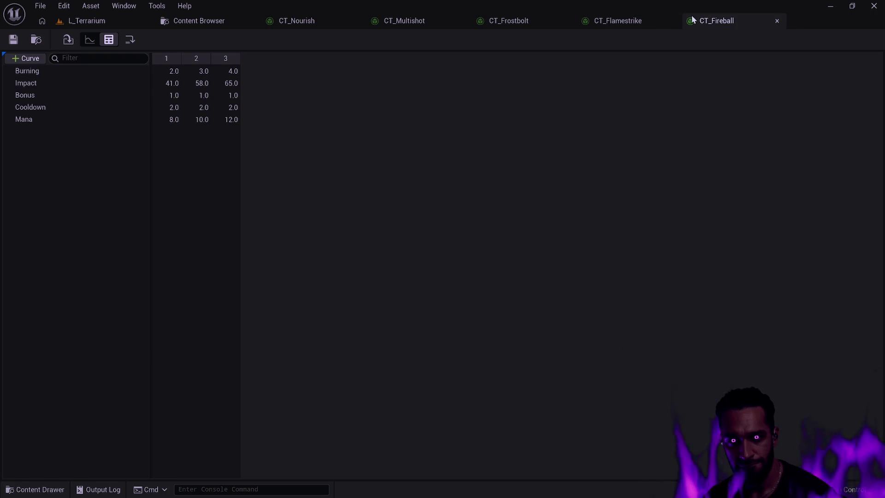
- Close the saved CT_Fireball tab so that CT_Flamestrike is displayed
left_click(777, 21)
- Set CT_Flamestrike's three Burning values to 2.0, 3.0 and 4.0
double_click(171, 71)
type("2")
key("Return")
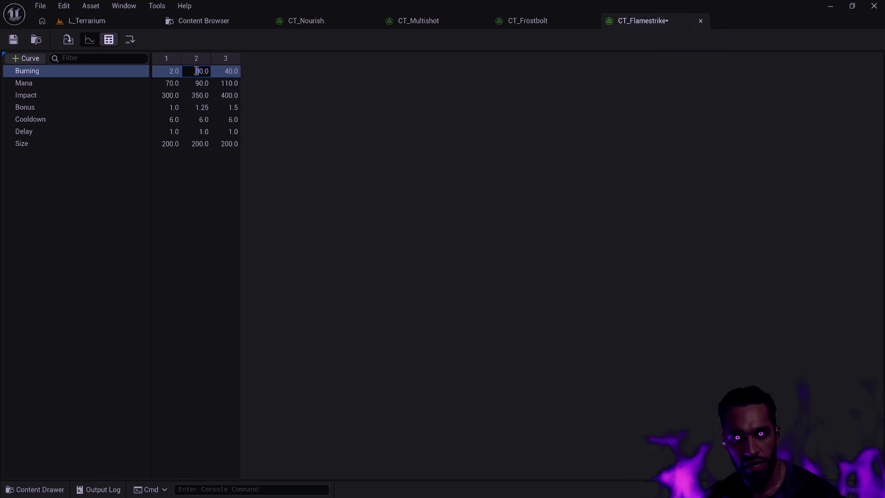
double_click(226, 71)
double_click(201, 71)
type("2")
key("Tab")
type("4")
key("Return")
double_click(202, 71)
type("3")
key("Return")
- Enter Mana values 7.0, 9.0, 11.0 and Impact values 30.0, 35.0, then save
double_click(171, 83)
type("7")
key("Tab")
type("9")
key("Tab")
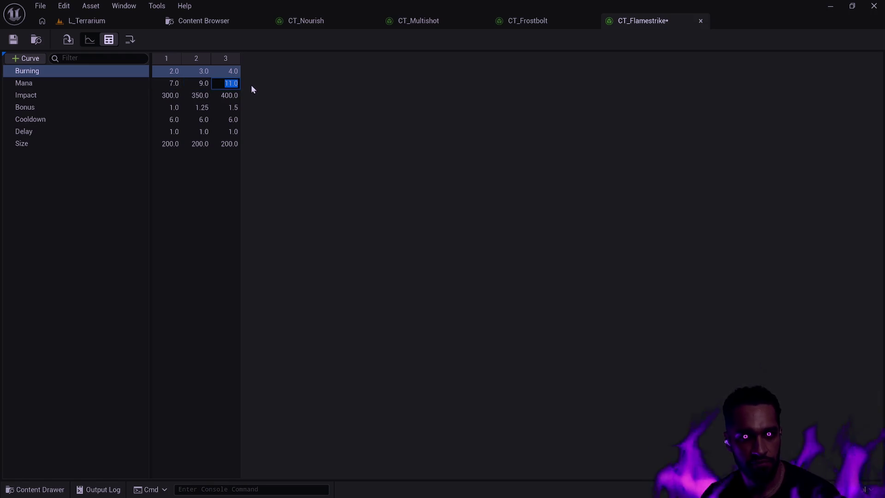
type("11")
key("Tab")
type("30")
key("Tab")
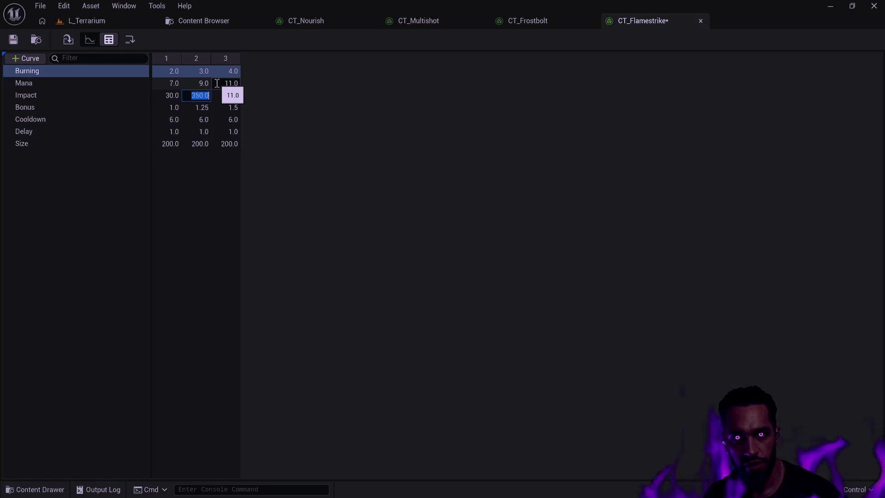
type("35")
key("Tab")
key("BackSpace")
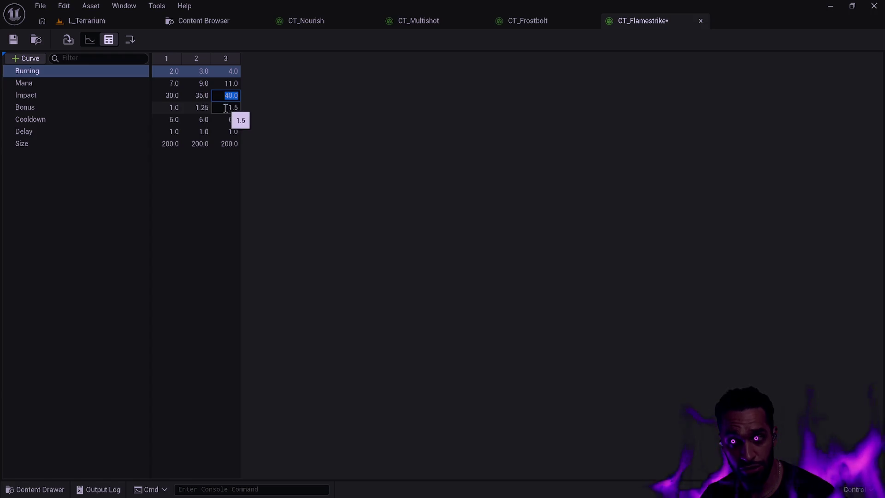
left_click(13, 39)
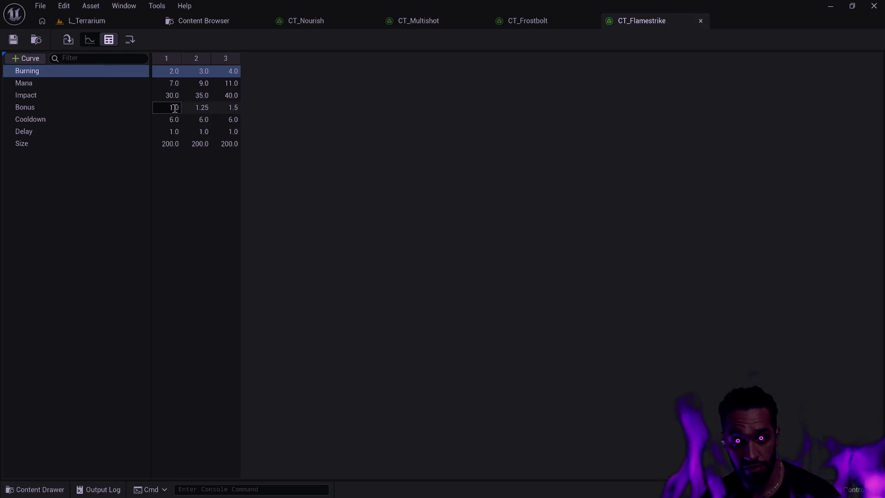
- Set the Bonus values to 1.0, check the Size row, then save and close CT_Flamestrike
left_click_drag(209, 110, 258, 115)
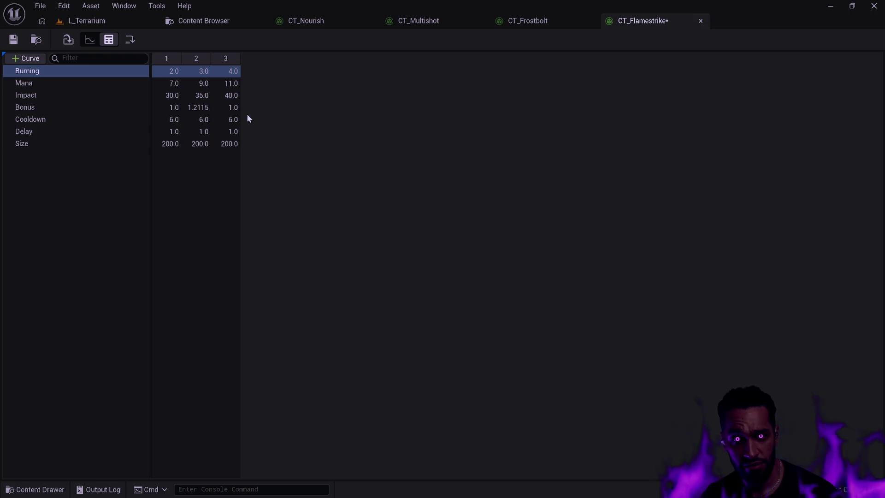
left_click(206, 109)
type("1")
key("Return")
left_click(204, 119)
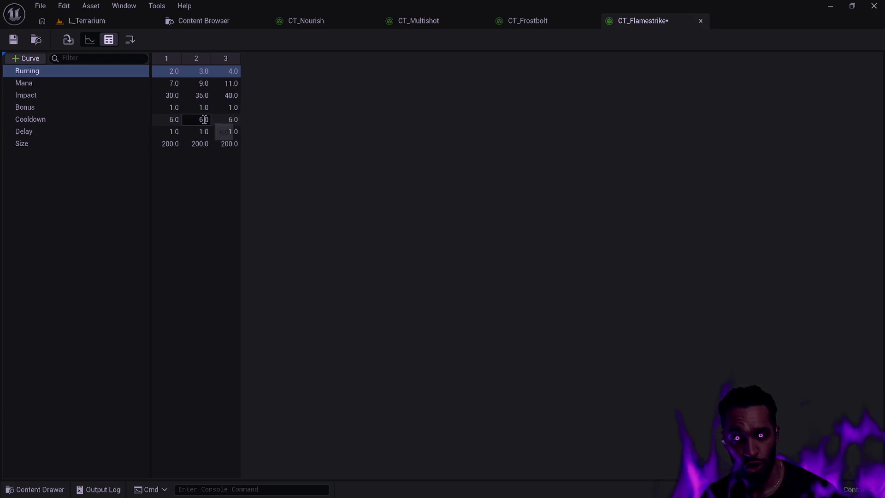
left_click(196, 144)
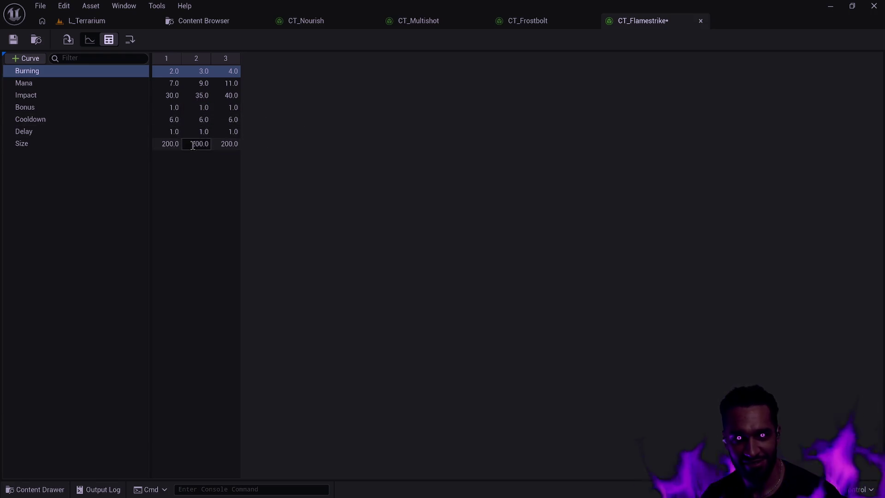
left_click(170, 144)
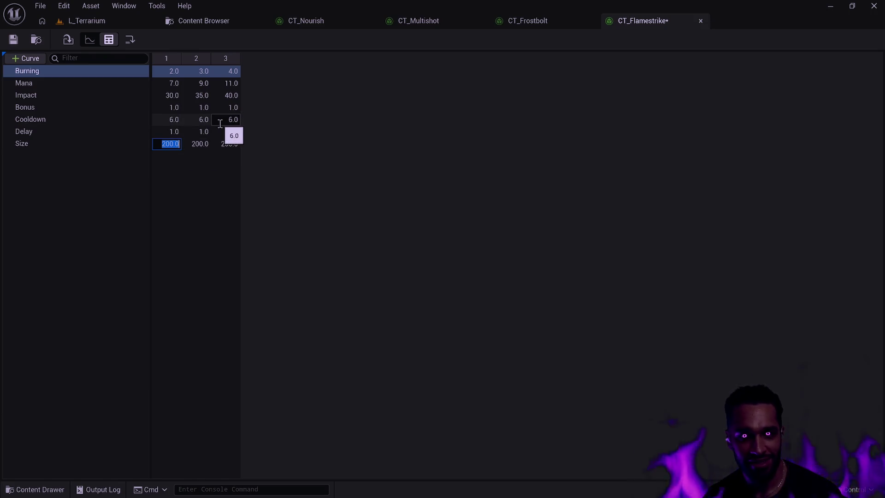
left_click(13, 39)
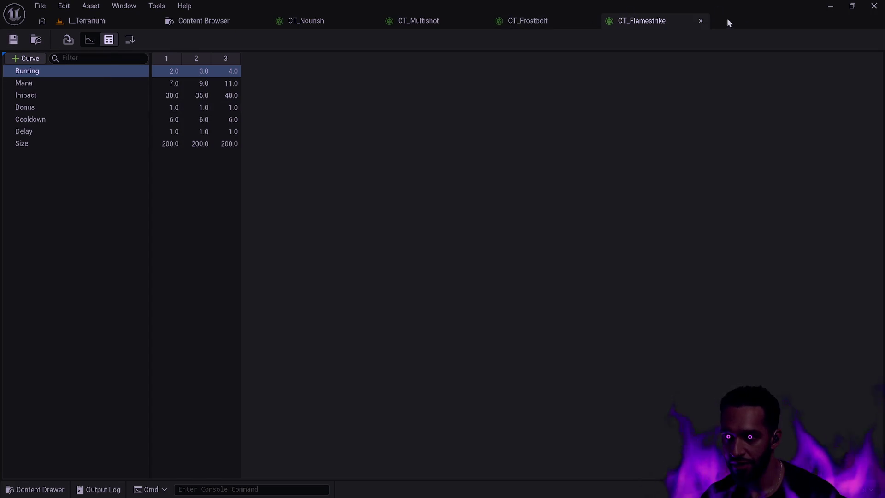
left_click(700, 21)
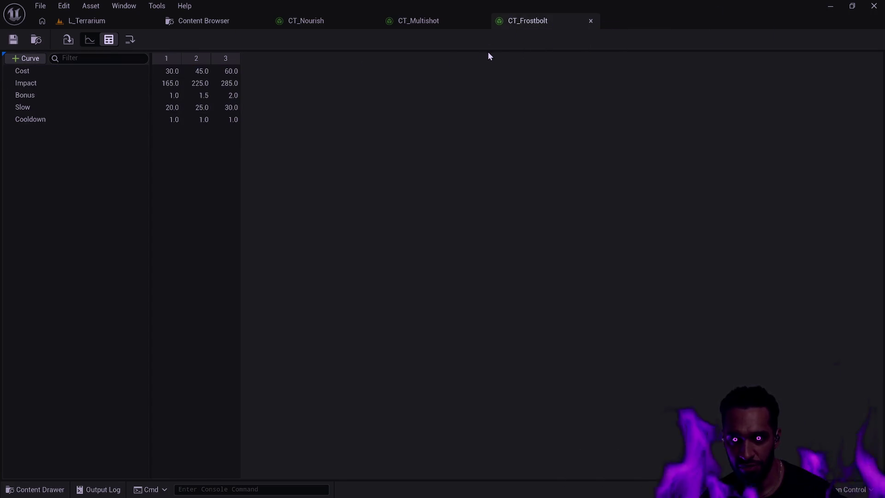
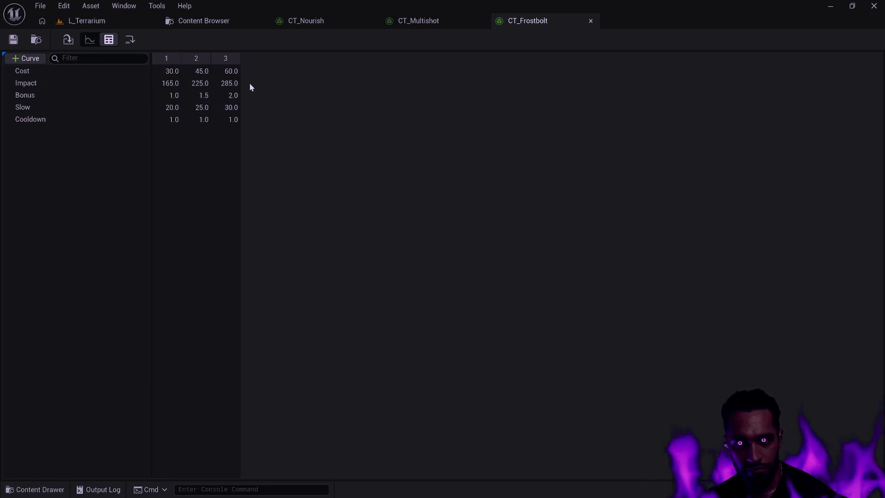
- Set CT_Frostbolt's Cost row to 4, 5 and 6 for levels 1–3
double_click(172, 70)
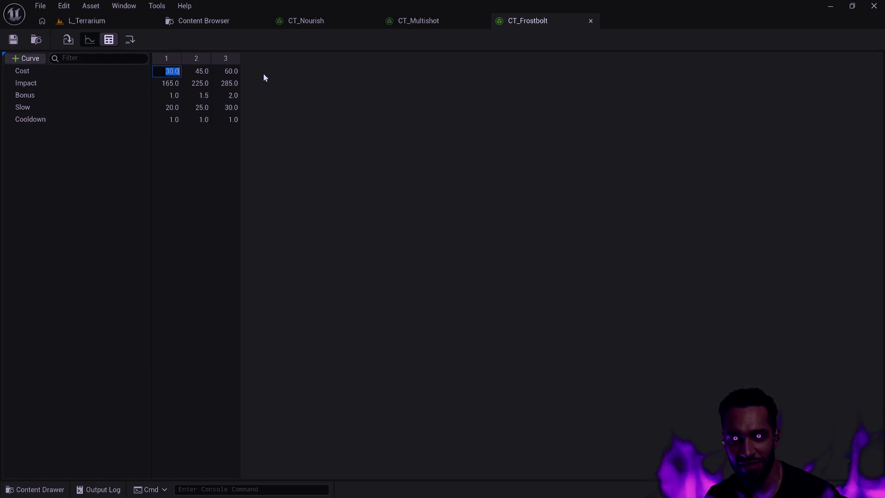
type("4")
key("Tab")
type("5.0")
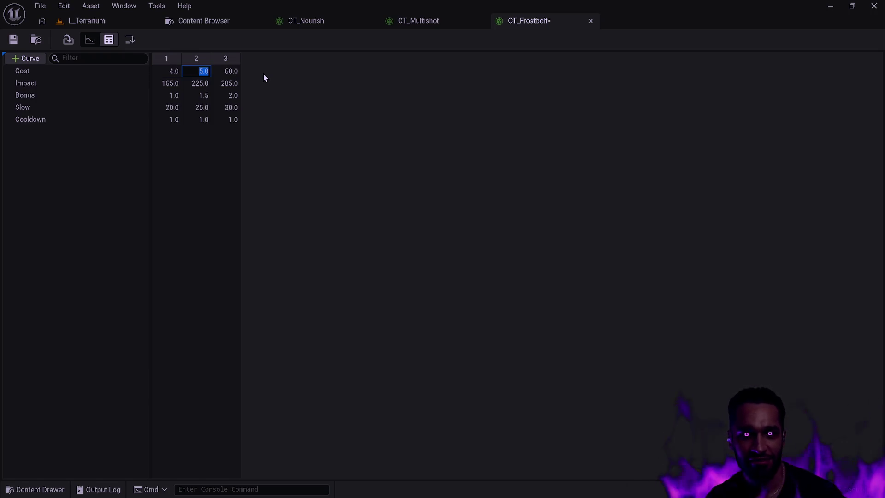
left_click(231, 71)
type("6")
key("Delete")
key("Delete")
- Change the Impact row to 16, 22 and 28
left_click(172, 83)
double_click(170, 84)
type("16")
left_click(204, 84)
key("ctrl+a")
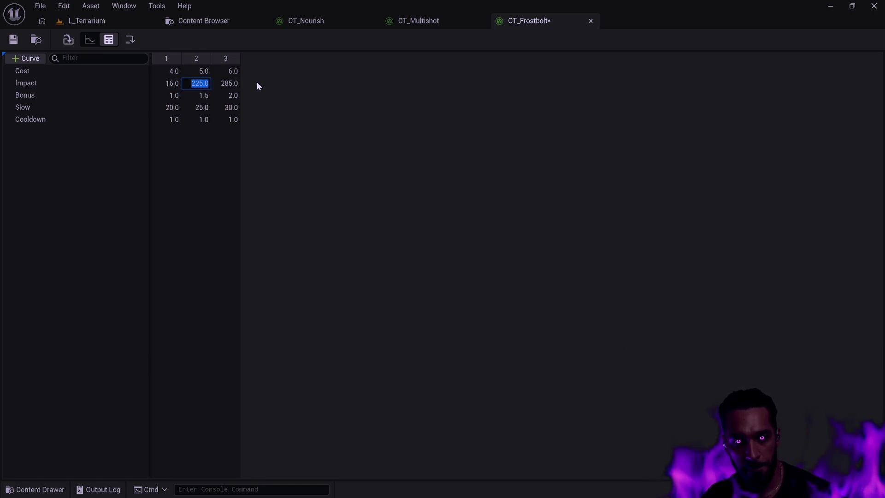
double_click(231, 83)
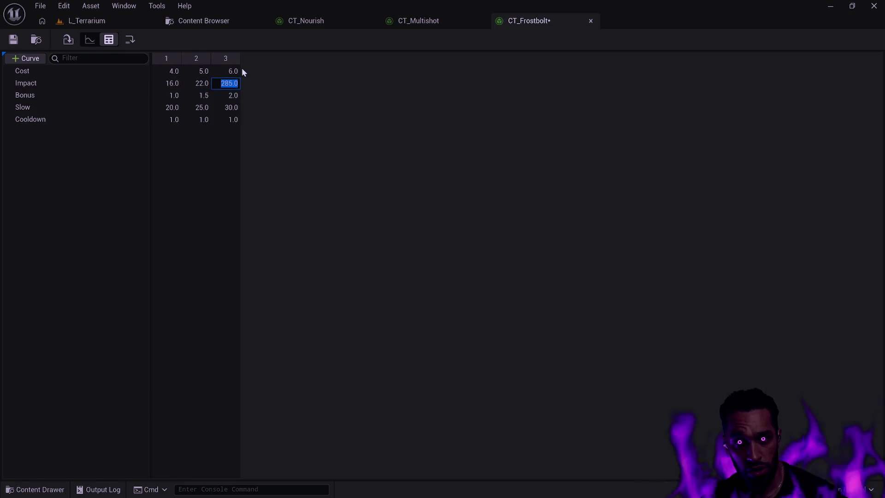
type("28")
- Set Bonus to a flat 1.0, leave Slow at 25.0, then save and close CT_Frostbolt
double_click(204, 96)
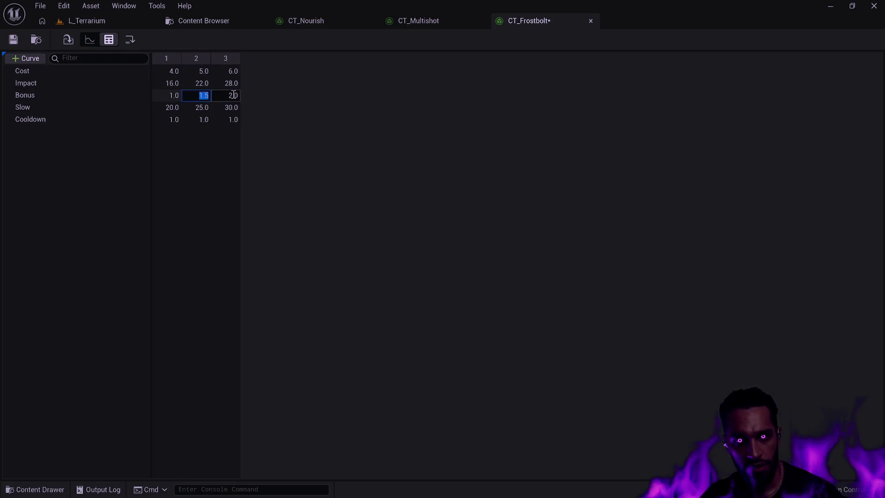
type("1")
double_click(202, 108)
left_click(283, 110)
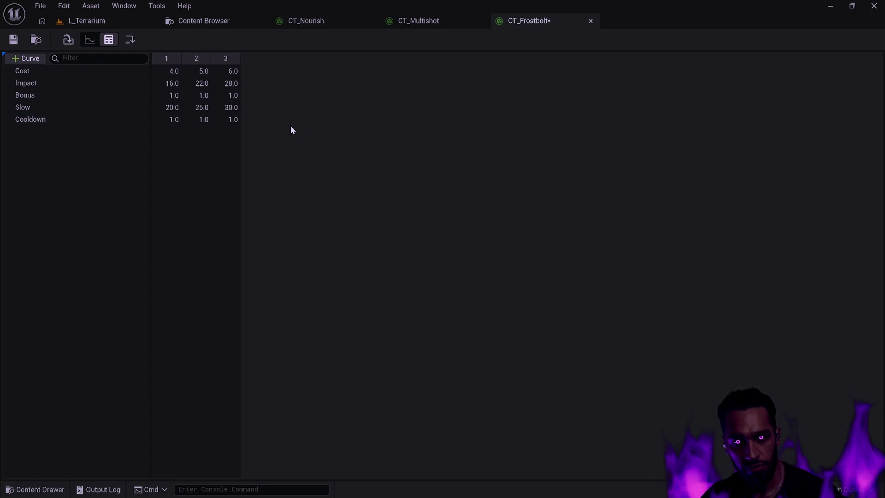
left_click(253, 108)
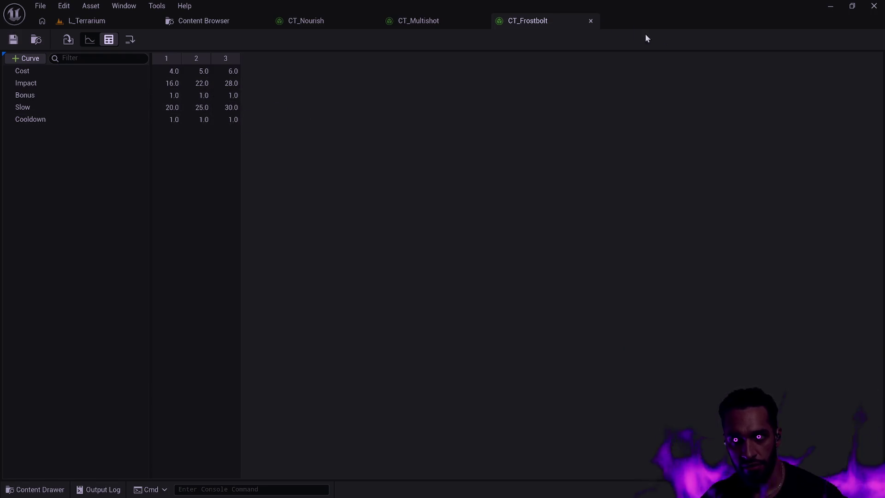
left_click(590, 23)
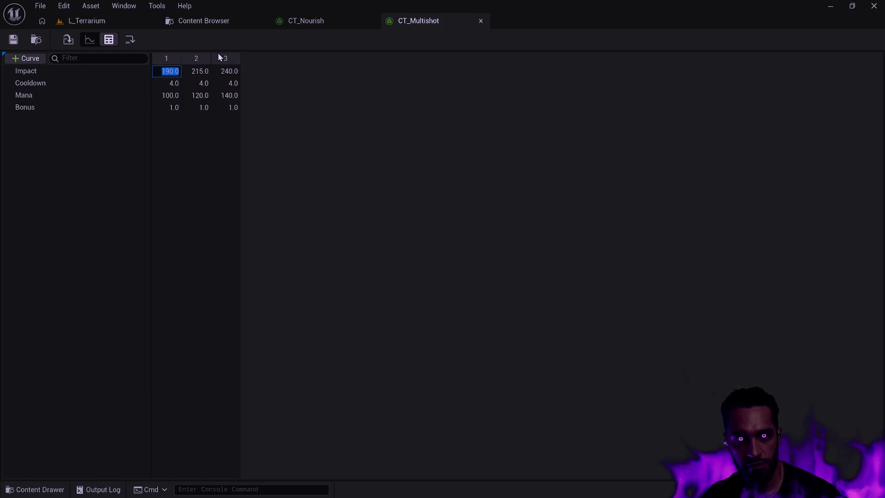
- Enter CT_Multishot Impact 19/21 and Mana 10/12, then close the Multishot and Nourish tables
type("19")
key("Tab")
type("2")
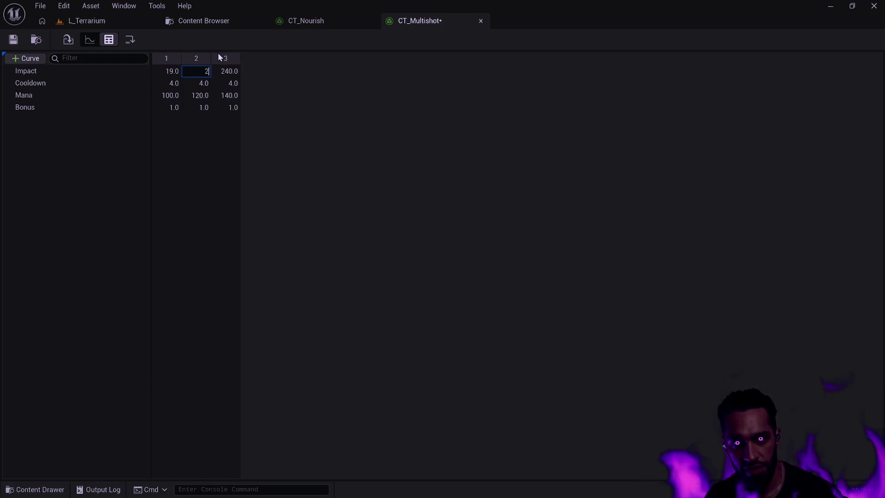
key("Tab")
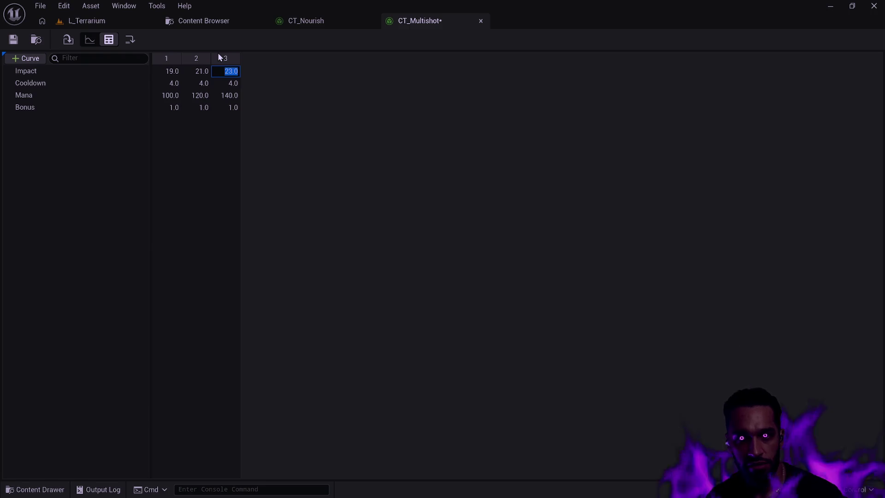
left_click(167, 95)
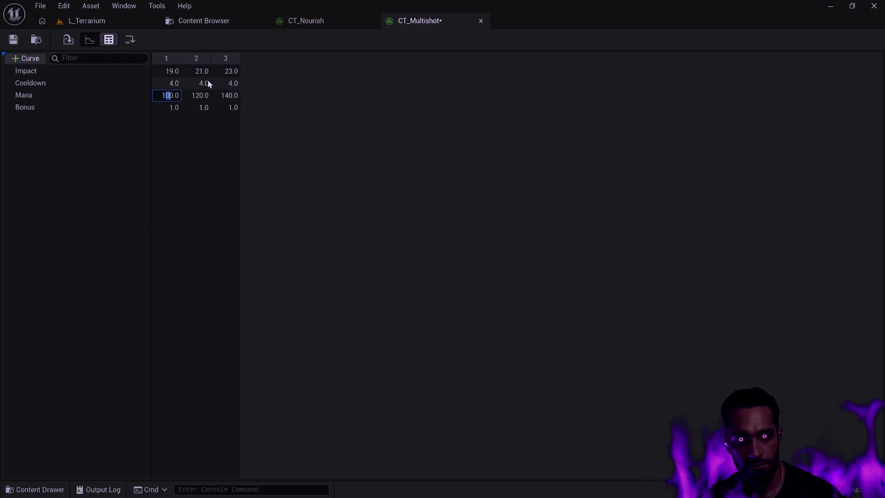
type("10")
key("Tab")
type("12")
key("Tab")
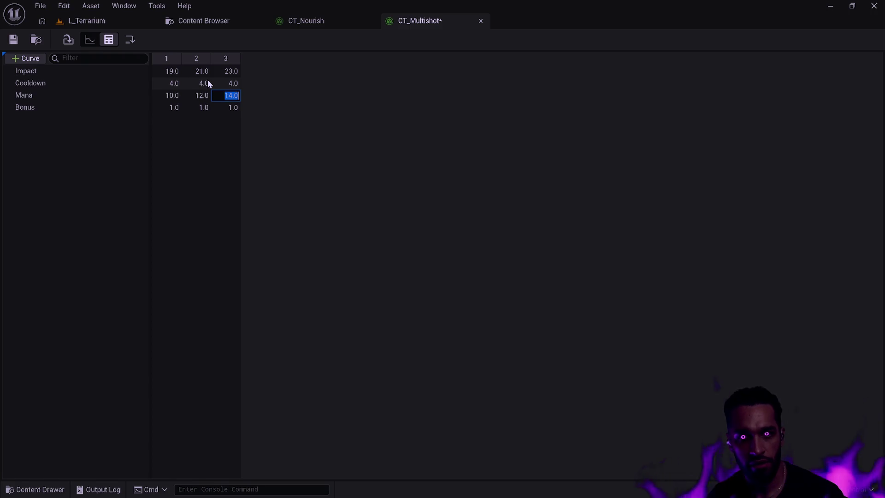
left_click(481, 21)
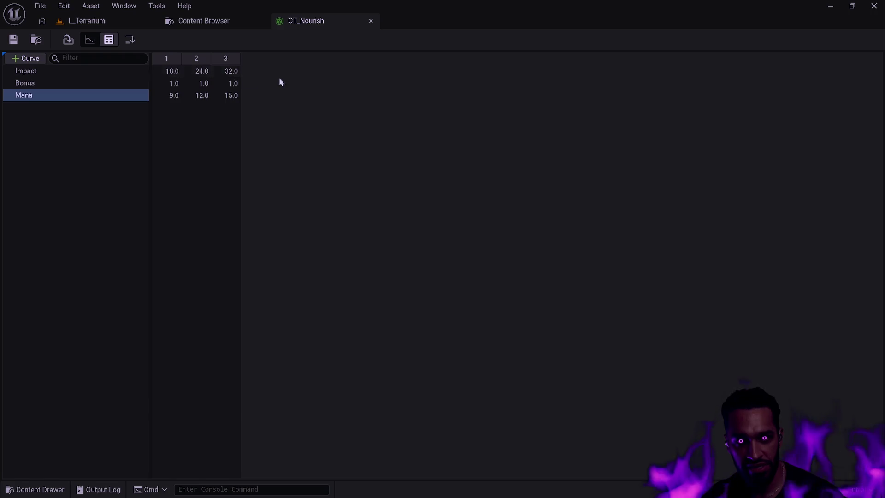
left_click(371, 21)
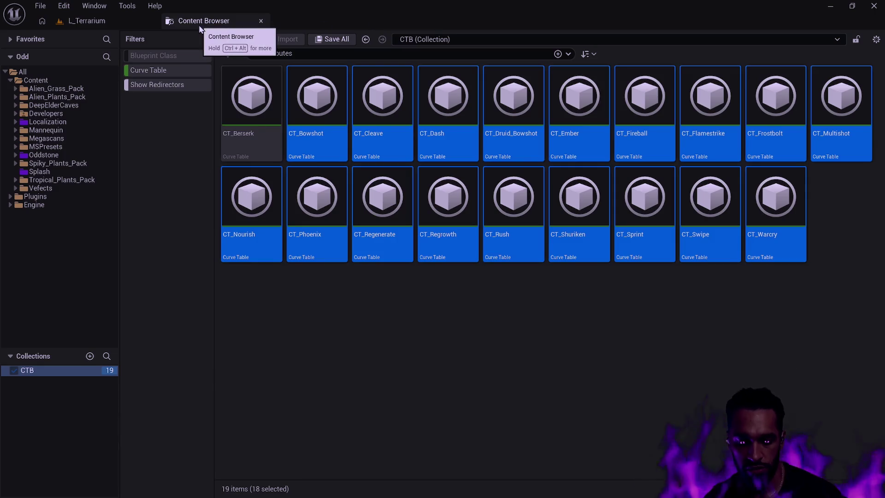
- Set the Widget Reflector Application Scale to 1 and return to L_Terrarium
key("ctrl+shift+w")
left_click(360, 184)
type("1")
key("Return")
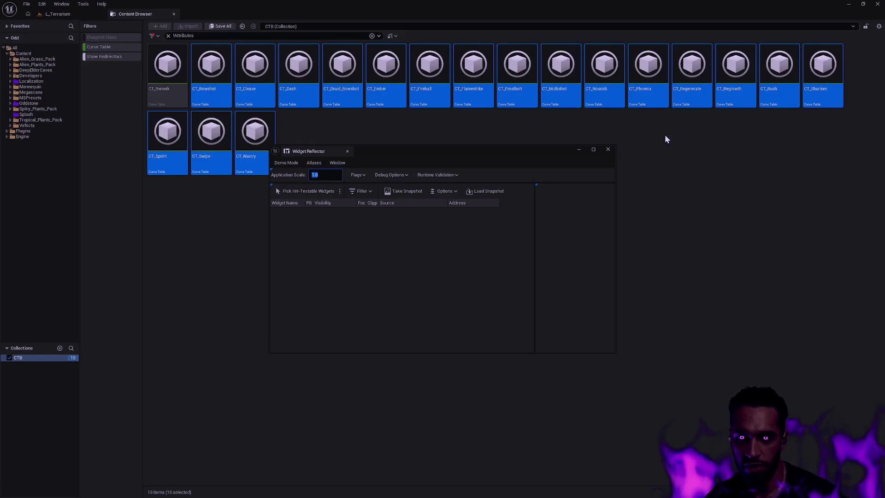
left_click(688, 211)
left_click(45, 14)
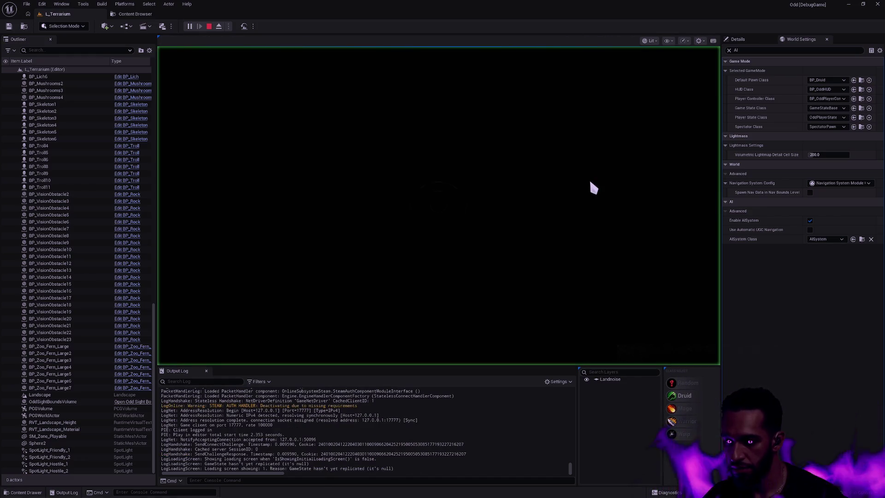
- Restart the play session in fullscreen and walk the hero over to the practice barrels
key("Escape")
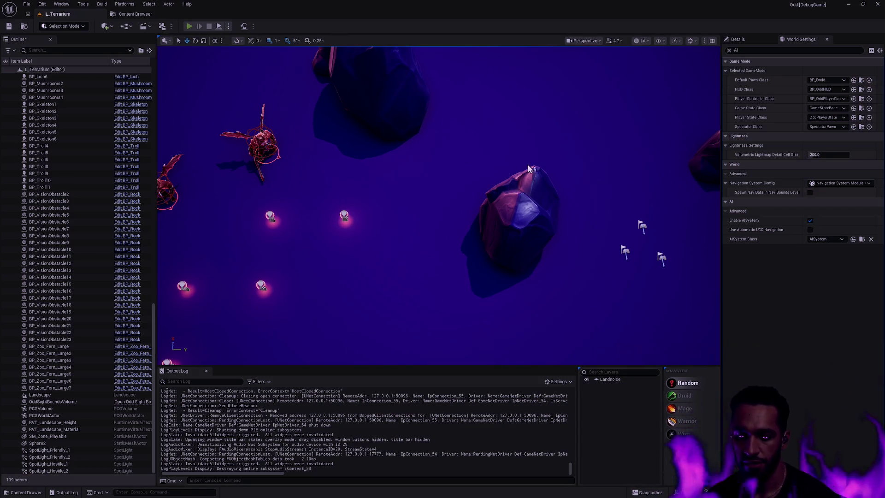
key("alt+p")
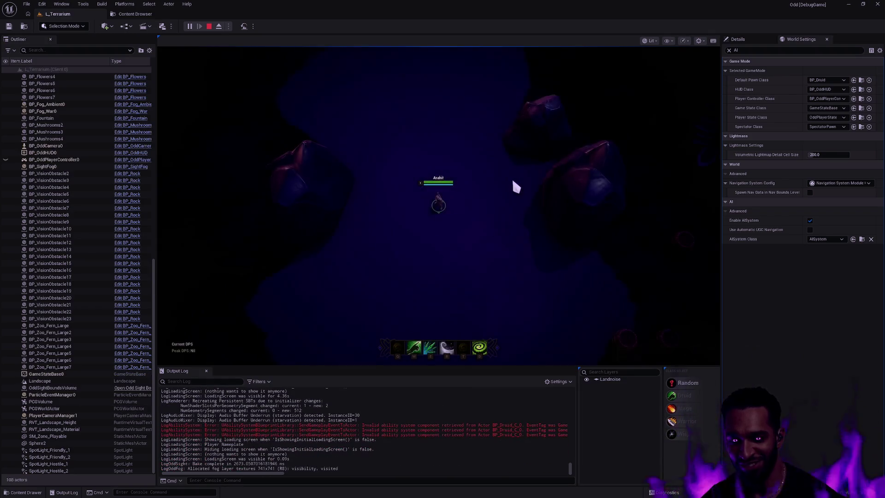
key("F11")
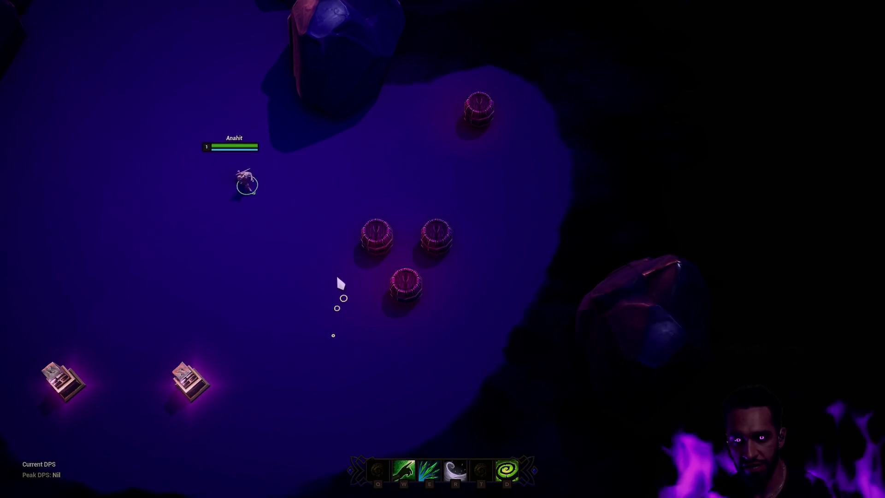
right_click(341, 316)
right_click(320, 332)
right_click(298, 334)
right_click(227, 223)
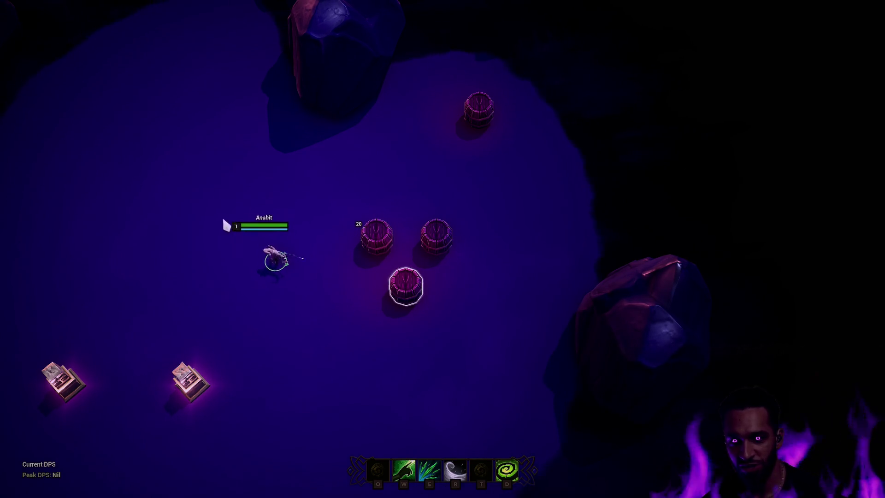
right_click(301, 291)
right_click(328, 338)
right_click(295, 341)
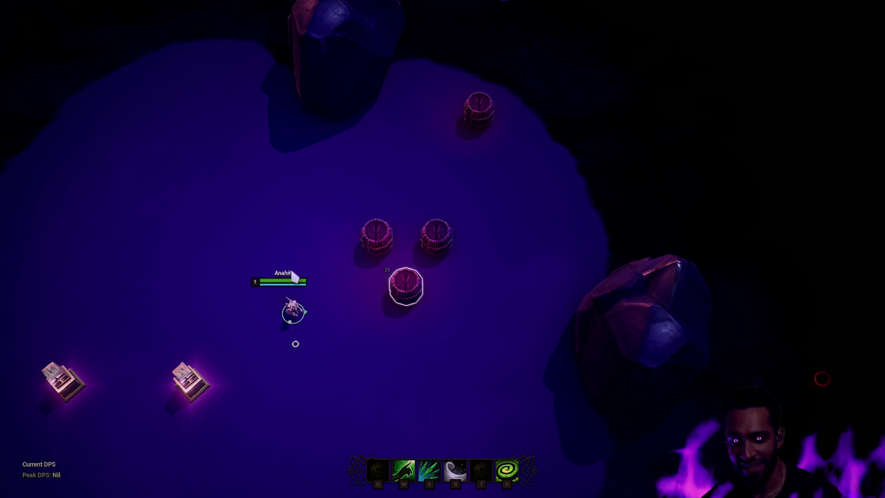
right_click(295, 286)
right_click(283, 297)
right_click(320, 297)
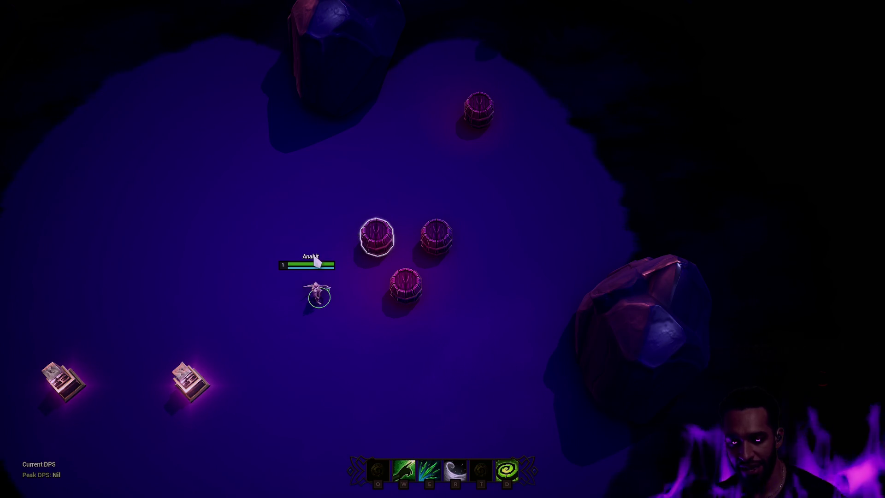
- Attack the outlined barrel and hit the barrels with the E multi-projectile ability twice
right_click(213, 227)
right_click(269, 370)
right_click(259, 227)
right_click(323, 355)
right_click(198, 223)
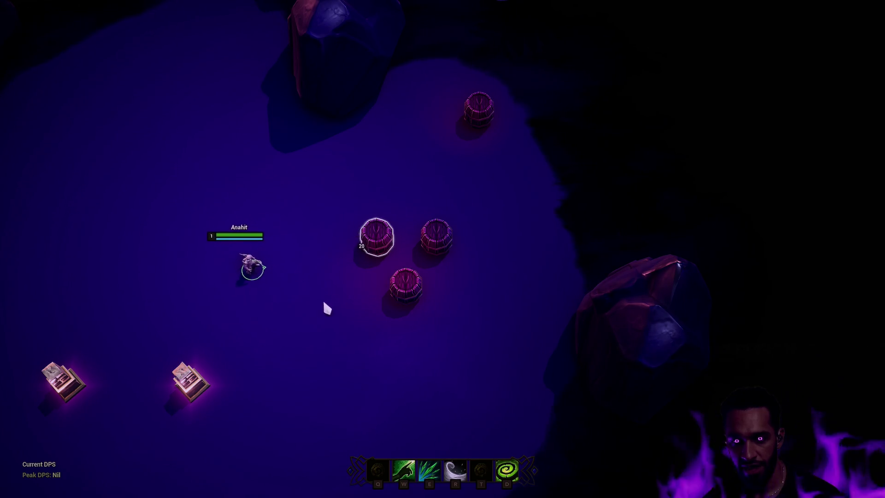
right_click(326, 308)
right_click(172, 220)
key("e")
right_click(84, 191)
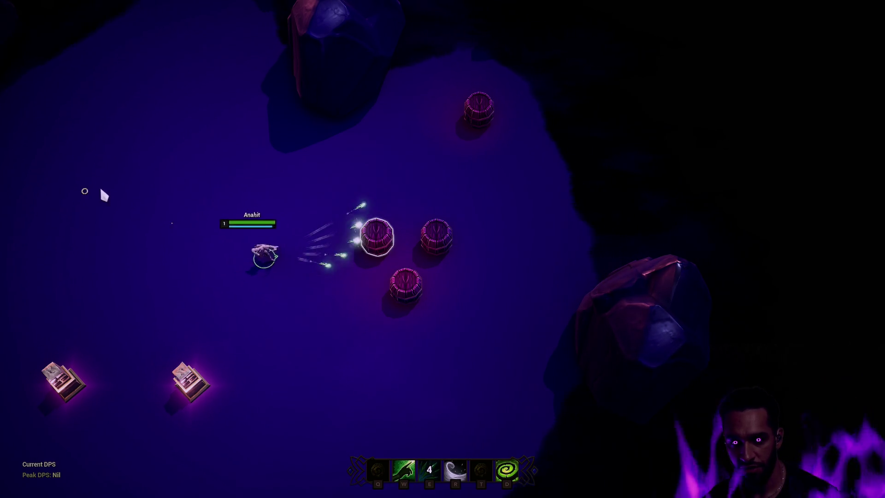
right_click(200, 213)
right_click(269, 258)
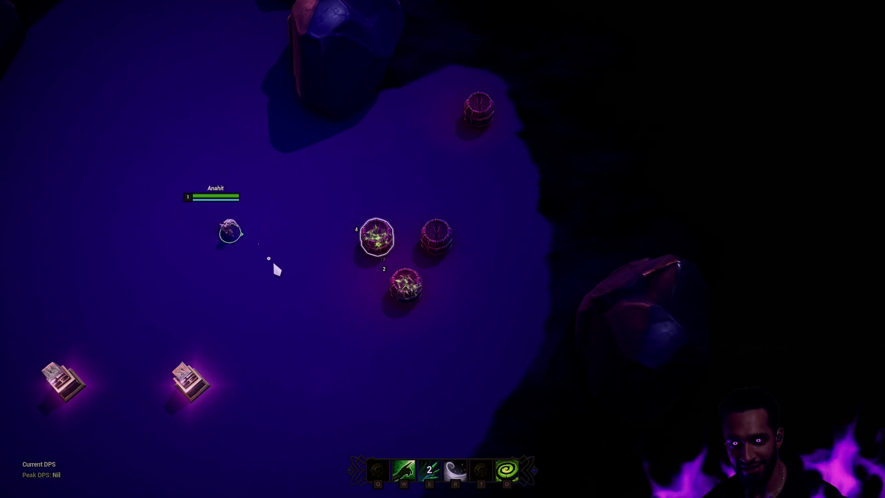
right_click(249, 260)
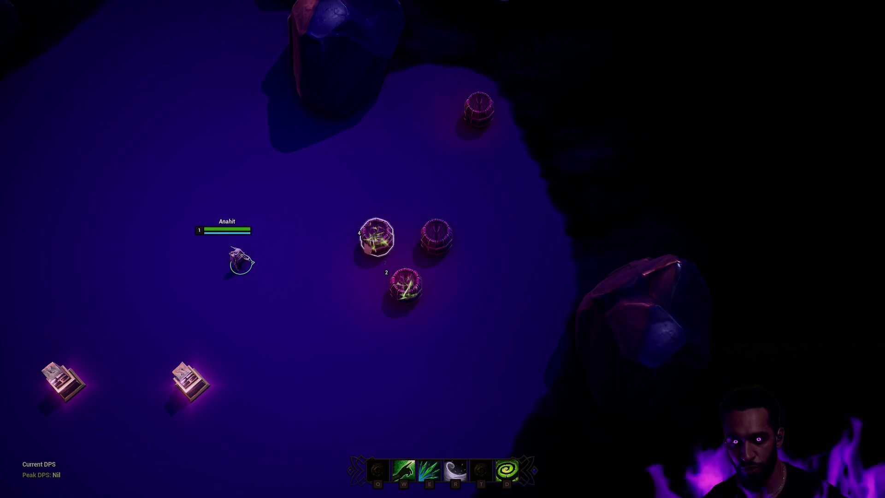
right_click(336, 329)
key("e")
- Recast E on the barrels, then move to the lower group and cast the W burst
right_click(223, 263)
right_click(269, 301)
right_click(288, 302)
key("e")
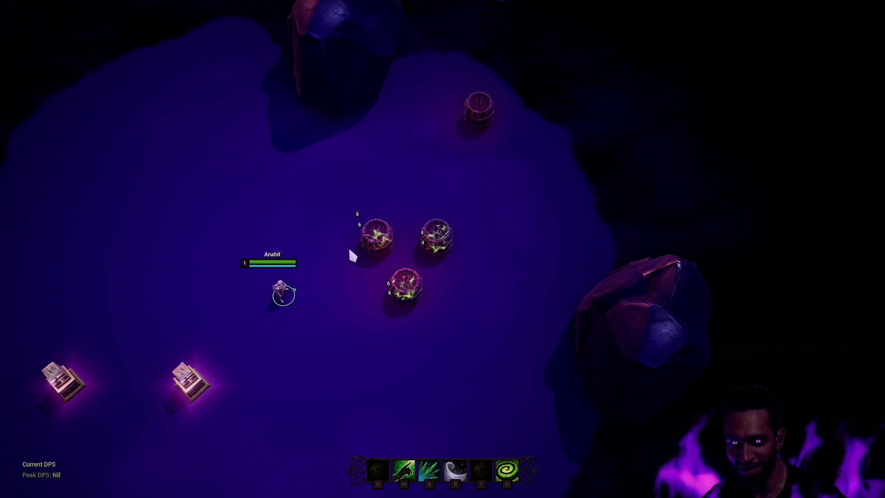
right_click(330, 392)
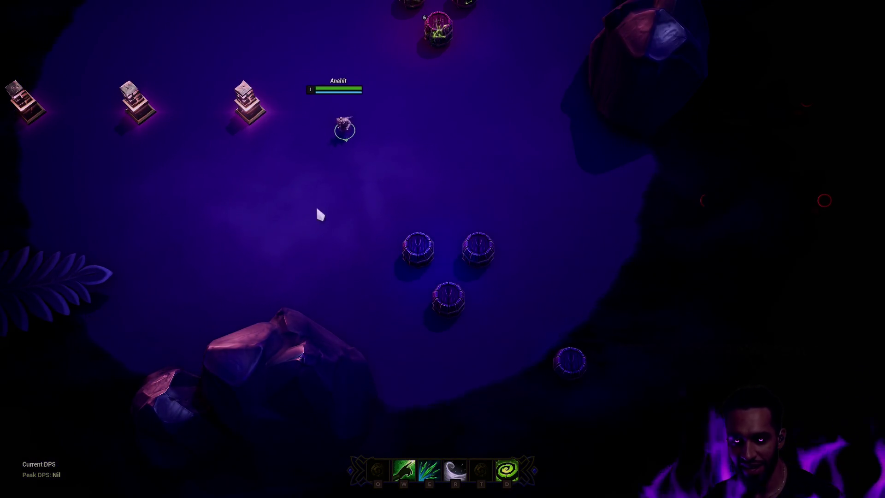
right_click(342, 231)
key("w")
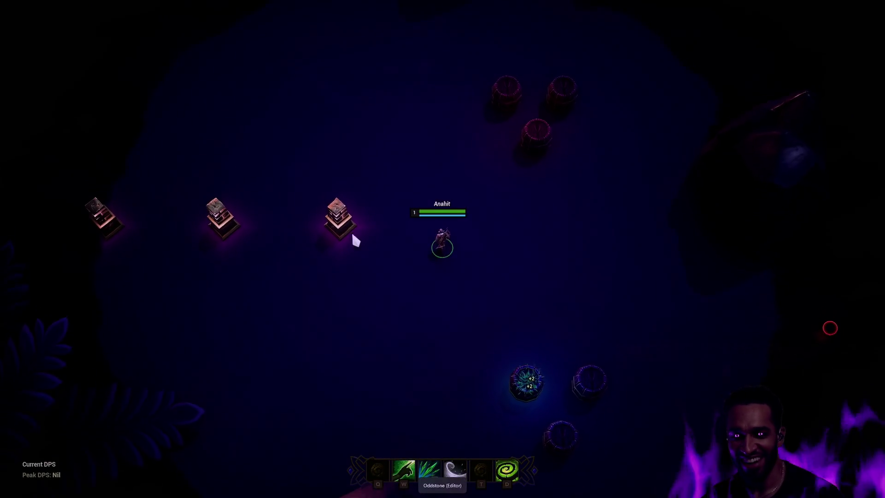
- Activate the druid's D self-buff and cast E to damage the three barrels
right_click(451, 116)
right_click(448, 191)
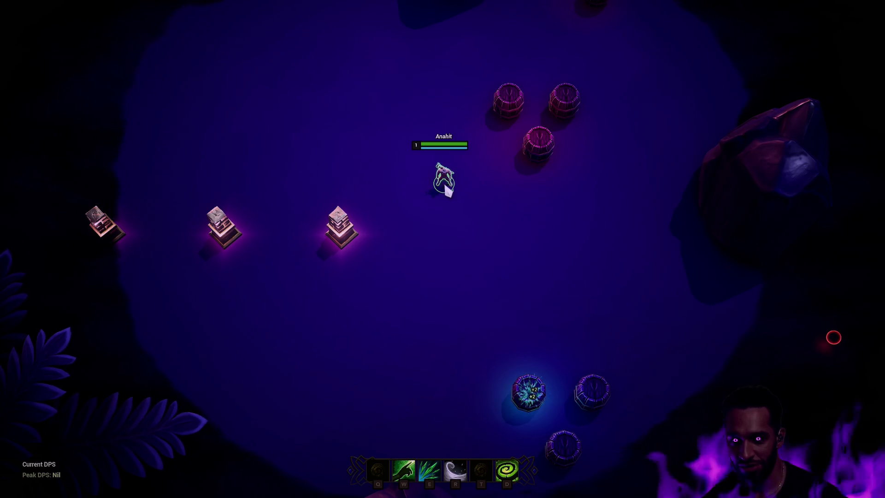
key("d")
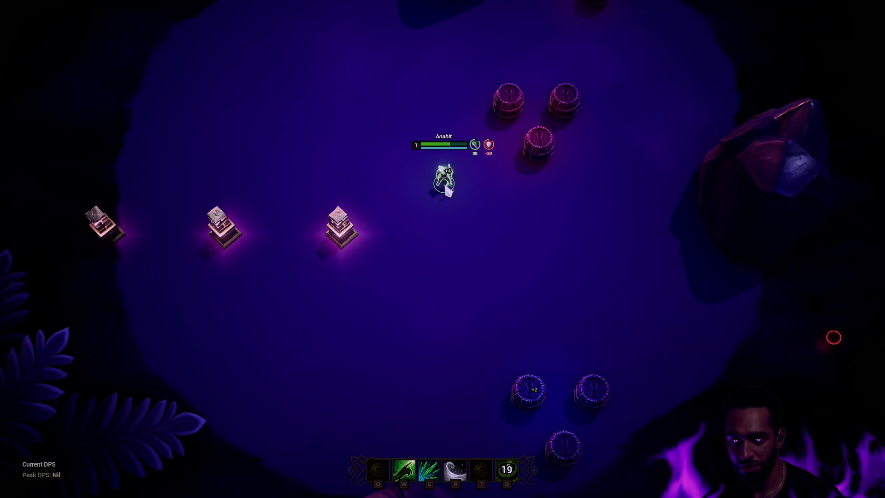
key("e")
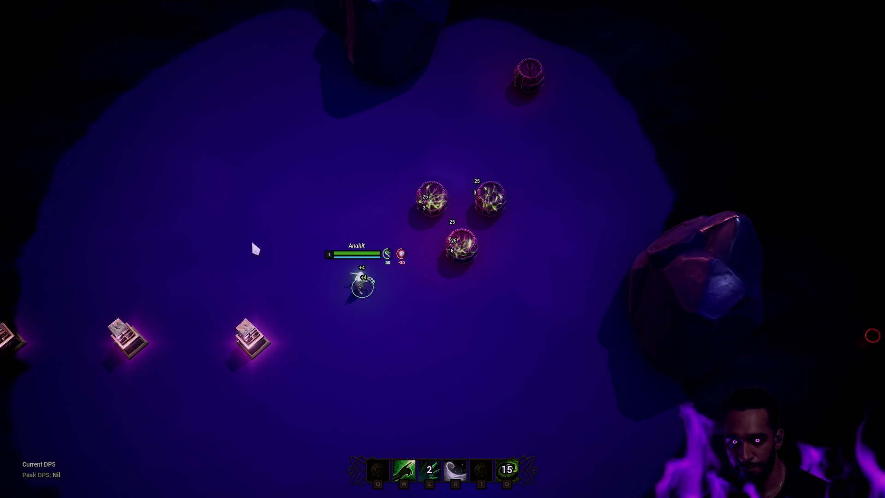
- Walk the druid to the middle pillar and switch to the Mage class with F
right_click(342, 391)
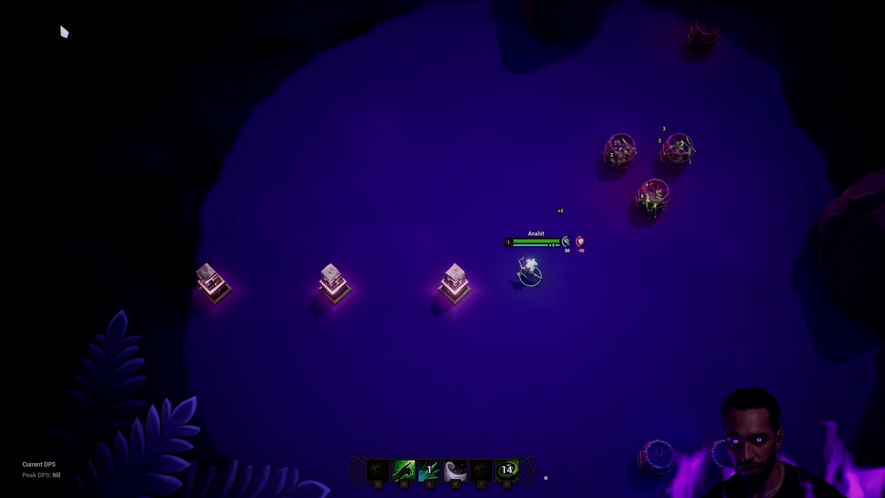
right_click(334, 199)
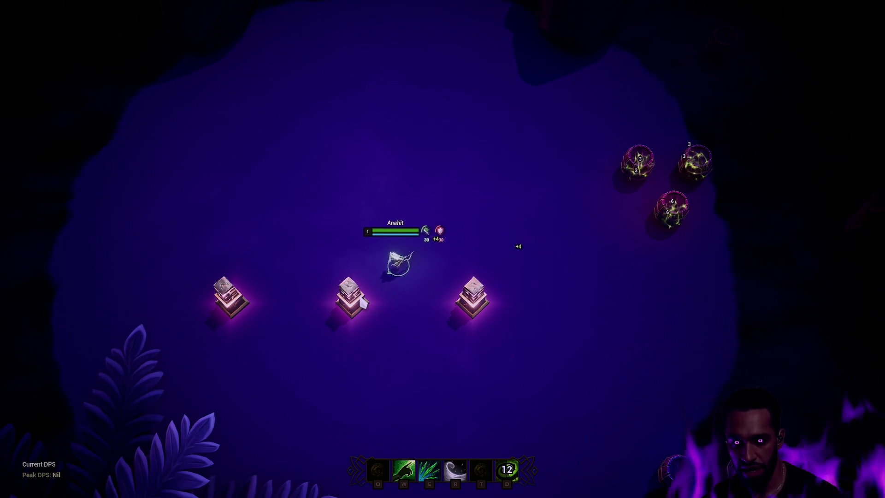
right_click(364, 303)
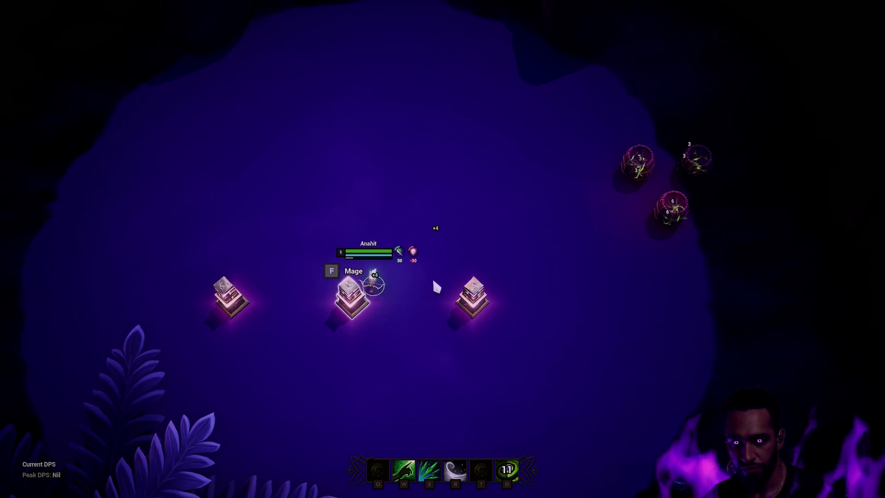
key("f")
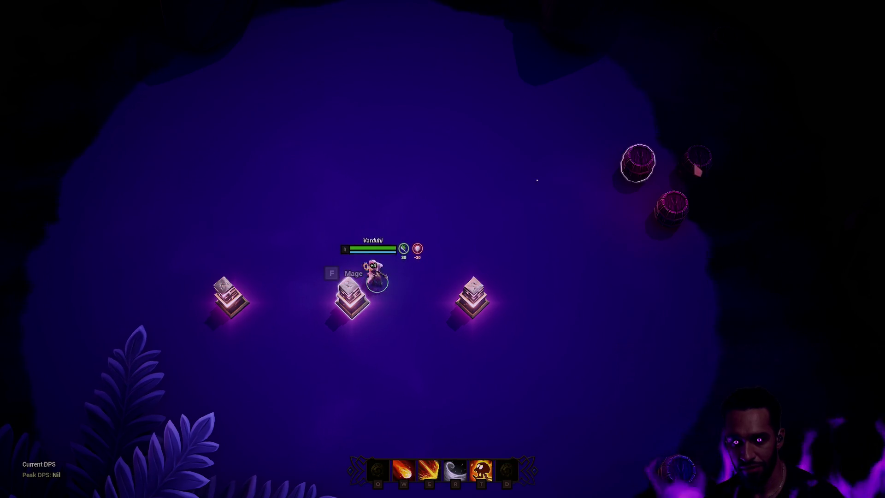
- Fire Mage bolts at the barrels until the ScalableFloat.cpp exception breaks the game
right_click(277, 185)
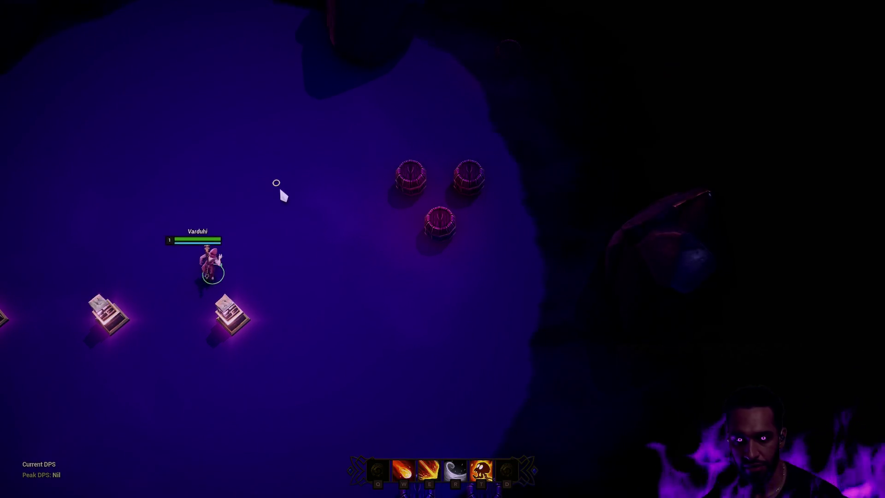
right_click(411, 178)
right_click(241, 184)
right_click(2, 259)
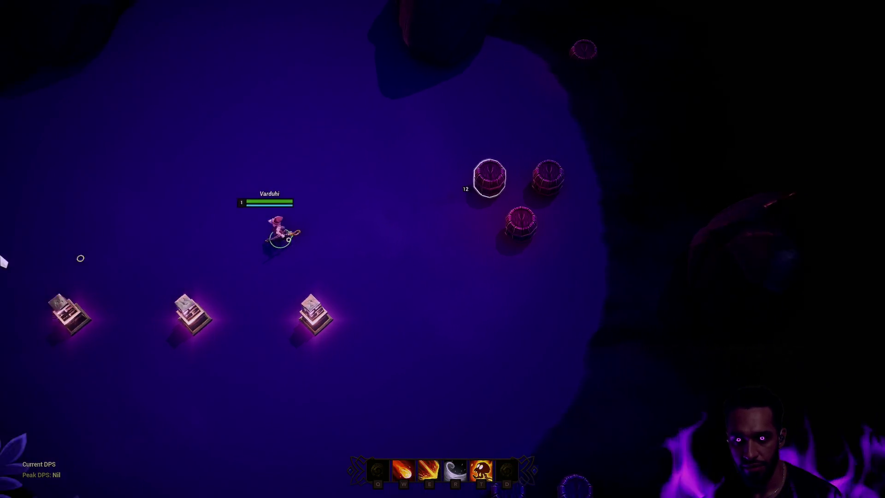
right_click(300, 313)
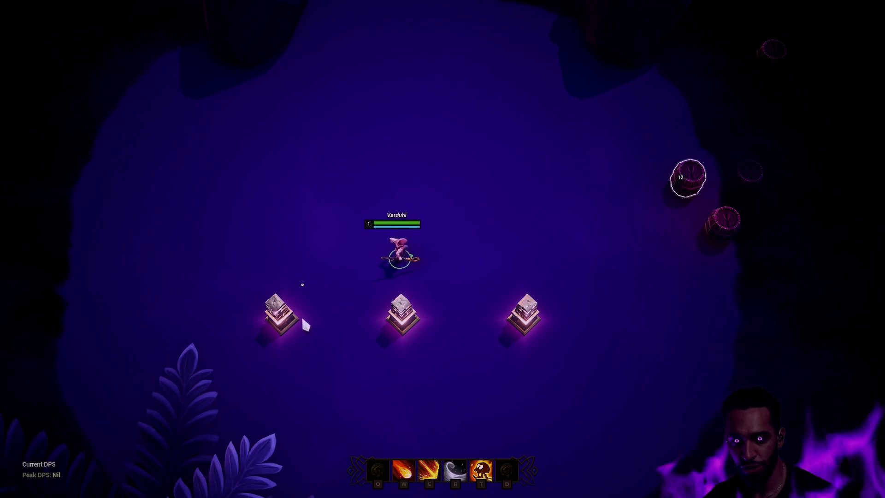
right_click(527, 232)
right_click(325, 173)
right_click(206, 180)
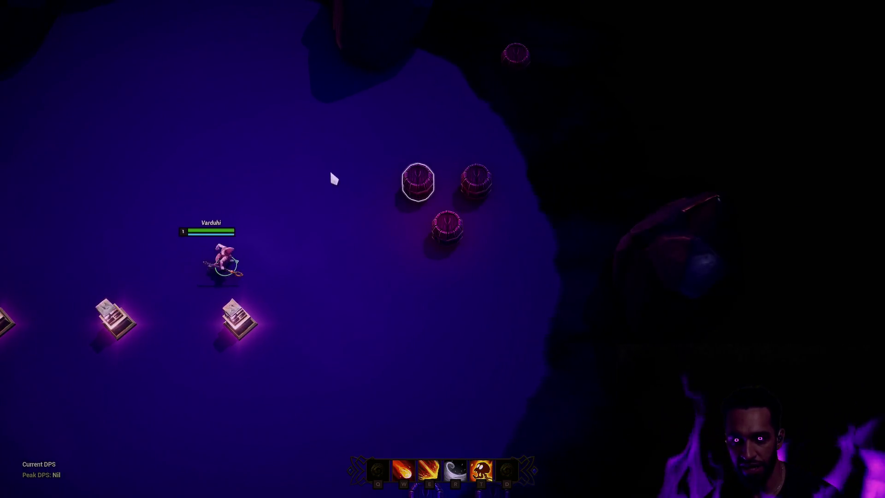
right_click(263, 164)
right_click(316, 182)
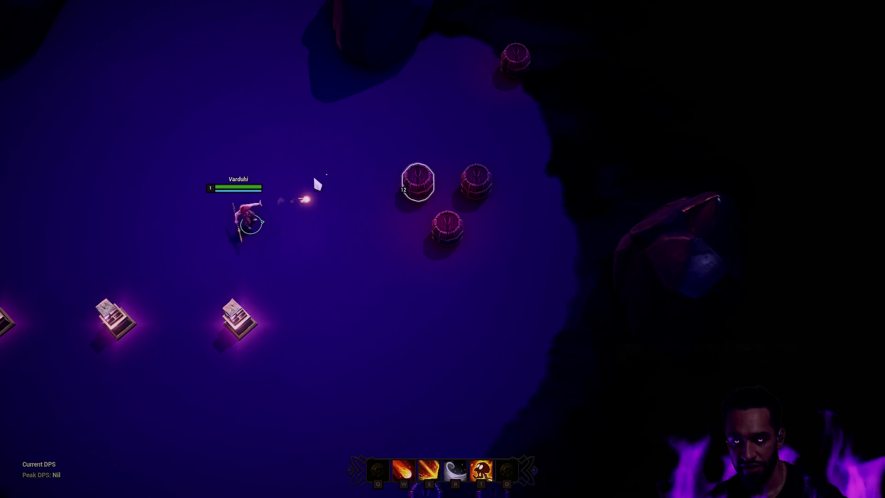
right_click(310, 192)
right_click(216, 151)
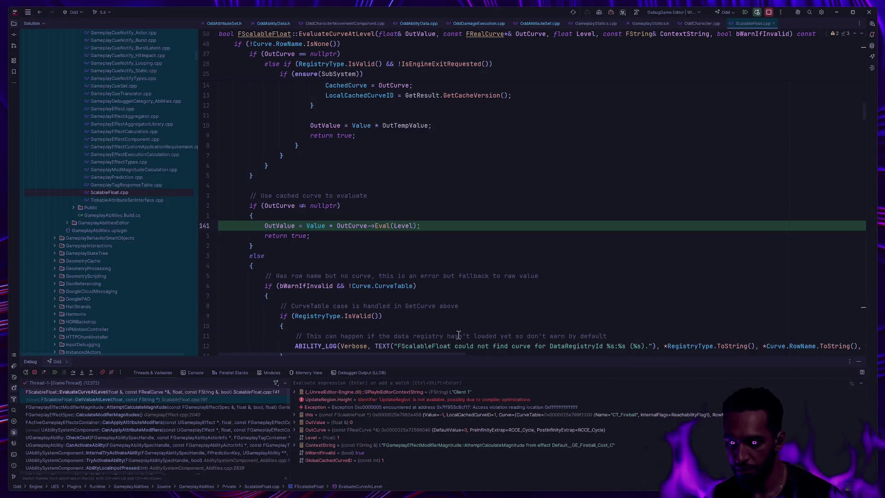
- Resume past the repeated exception breaks three times, then end the debug session
left_click(54, 373)
left_click(54, 373)
left_click(54, 372)
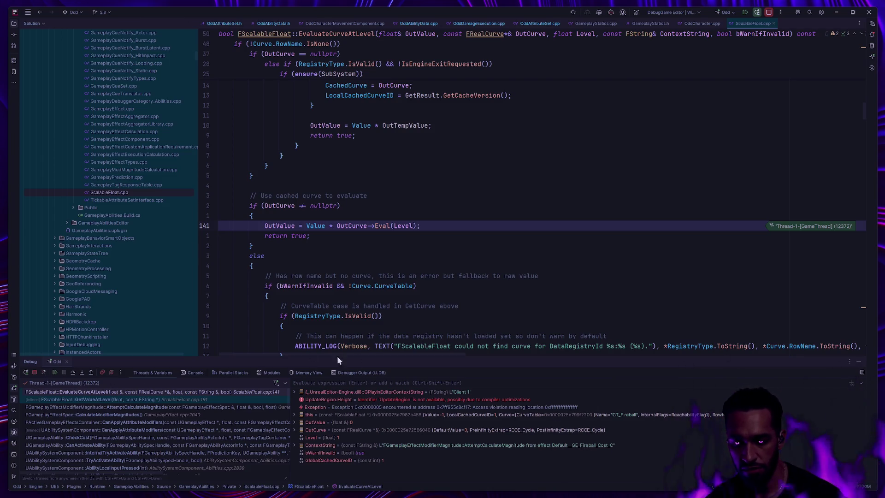
key("shift+F5")
- Shrink the Rider editor font, rebuild the project, and switch back to the Unreal Editor
scroll(616, 199, "down", 3)
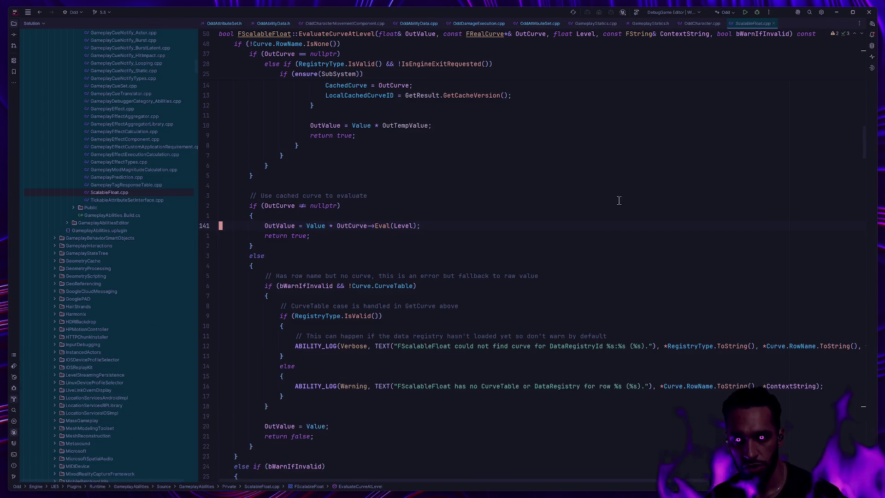
scroll(614, 204, "down", 2)
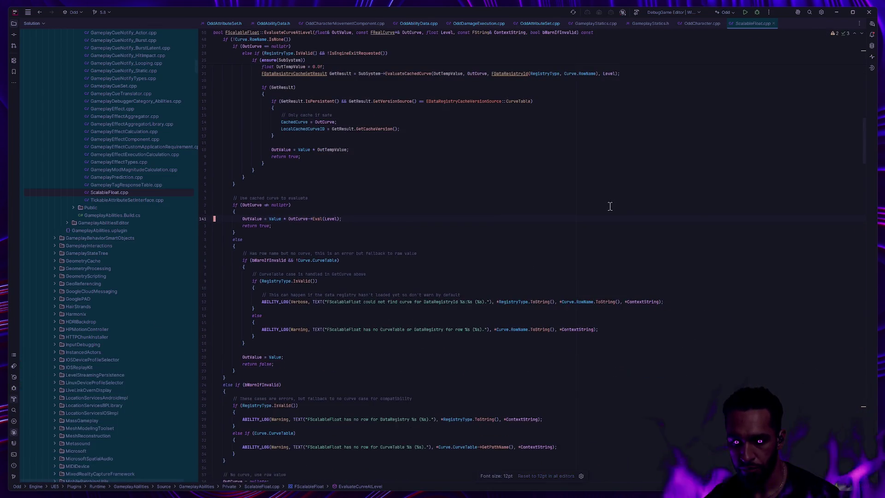
scroll(616, 215, "up", 1)
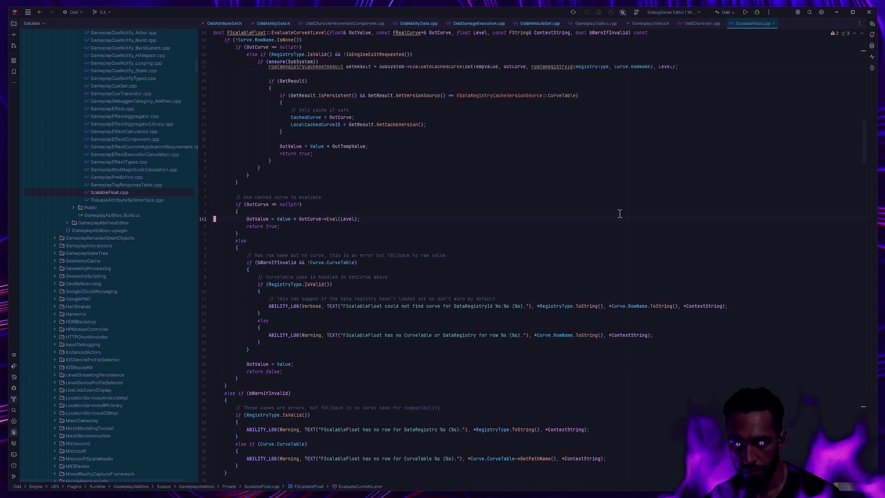
scroll(619, 214, "down", 1)
scroll(619, 213, "up", 1)
scroll(617, 212, "down", 1)
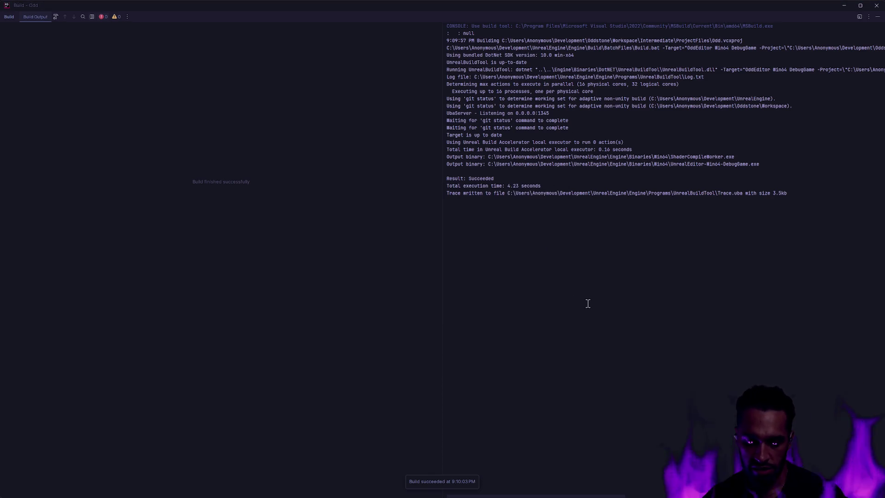
key("alt+Tab")
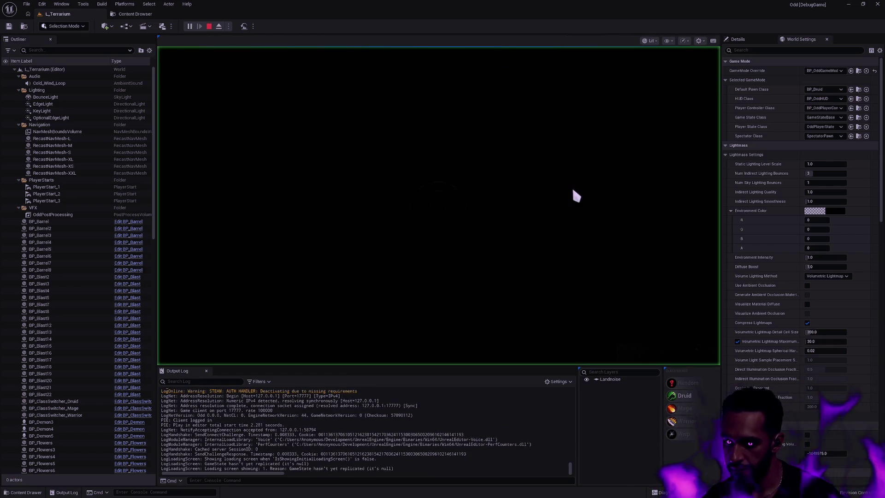
- Stop the playtest, set the class to Random, and open the CT_Fireball curve table
key("Escape")
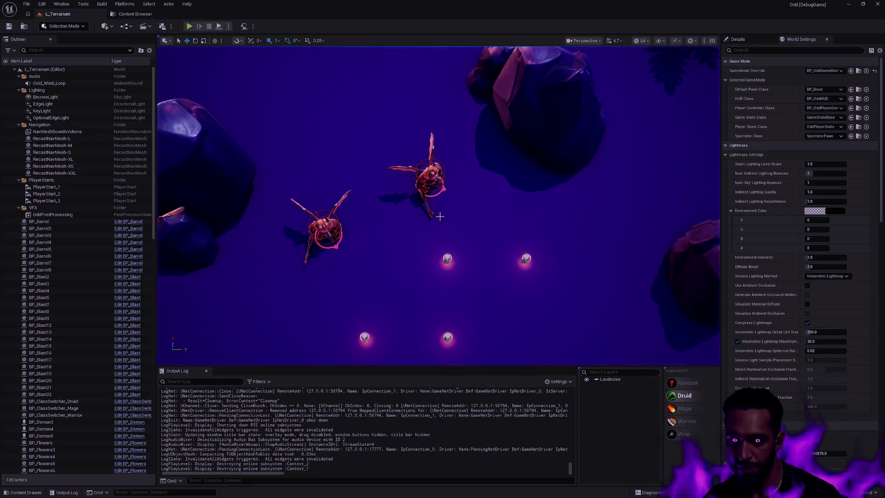
left_click(687, 383)
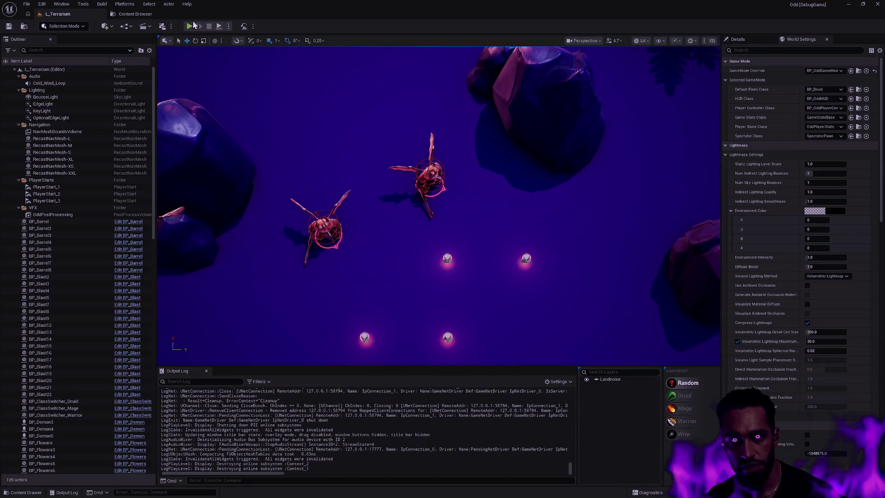
key("ctrl+p")
type("CT_Fireball")
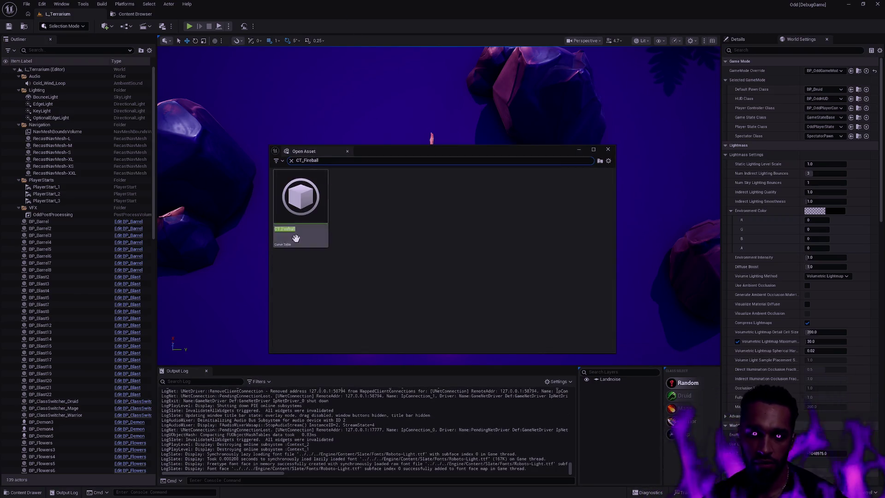
double_click(312, 211)
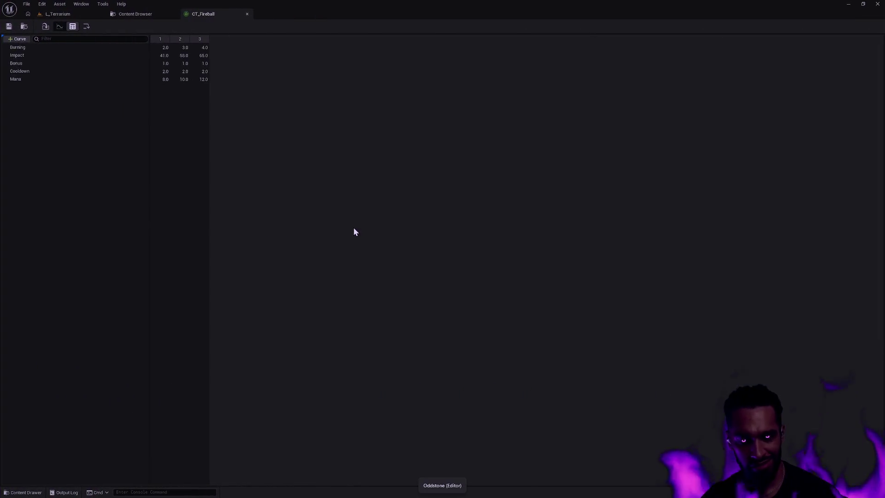
- Search for GE_Fireball and open the GE_Fireball_Cost gameplay effect
key("ctrl+p")
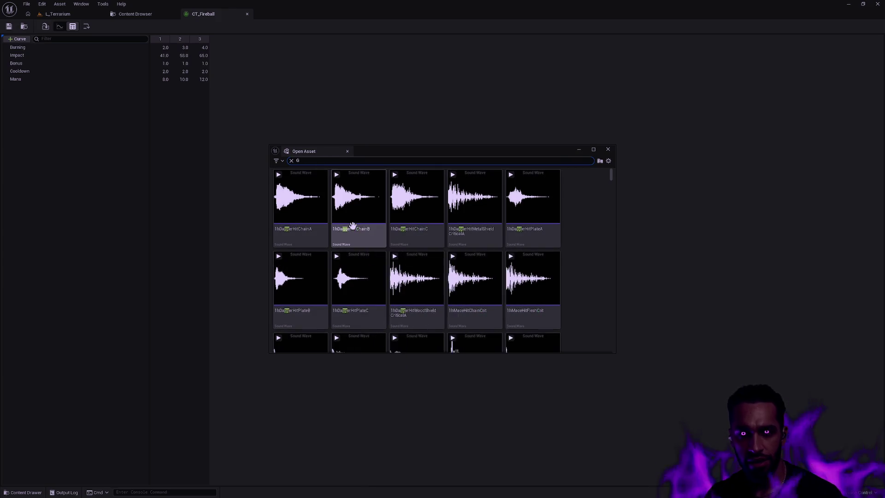
type("GE_Freba")
key("BackSpace")
key("BackSpace")
key("BackSpace")
type("ireball_")
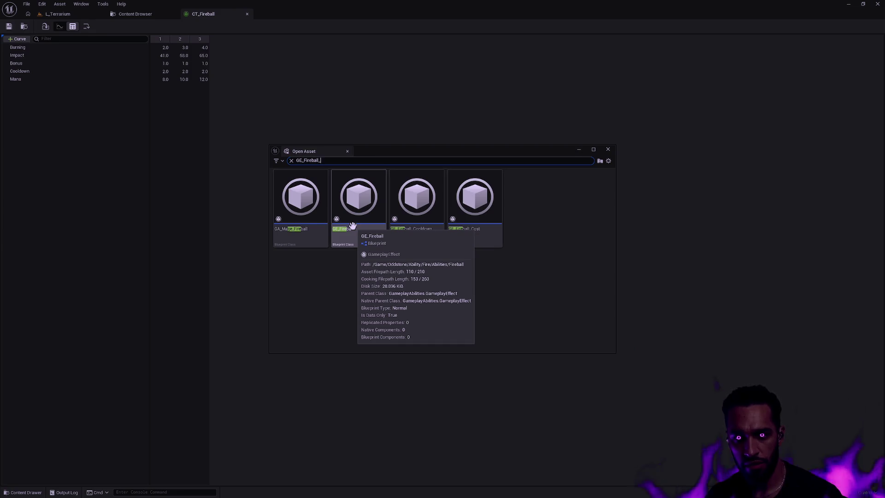
double_click(364, 209)
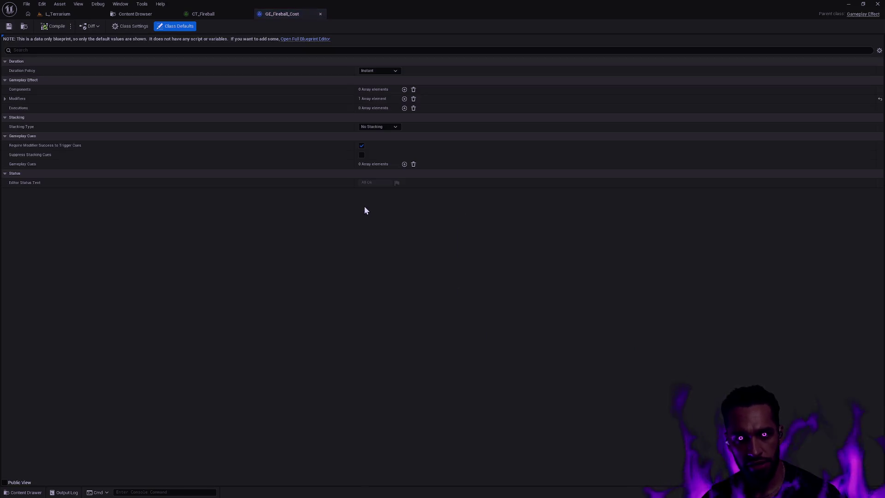
- Expand Modifiers > Index [0] > Modifier Magnitude to check the -1.0 CT_Fireball Mana scaling, then close and return to L_Terrarium
left_click(4, 99)
left_click(10, 108)
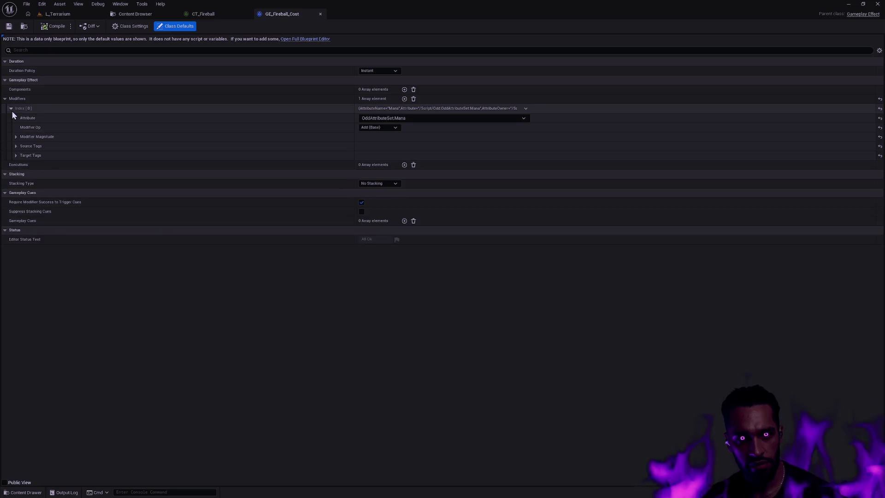
left_click(16, 136)
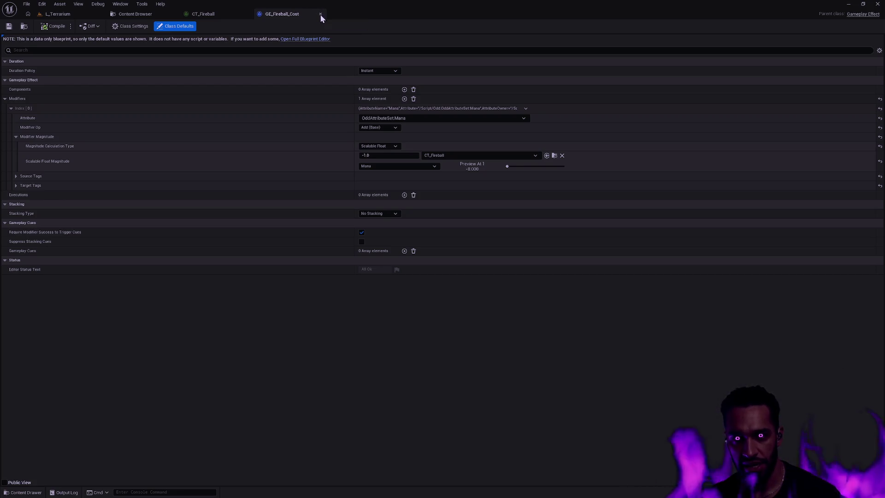
left_click(321, 13)
left_click(73, 13)
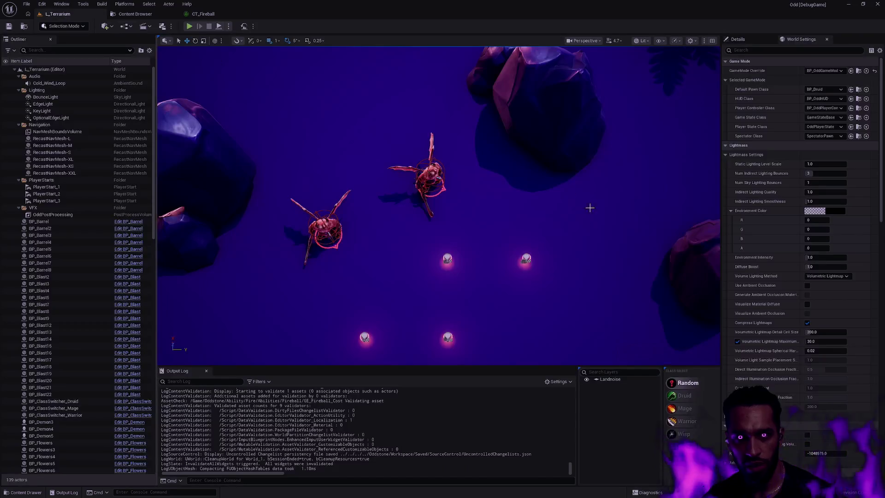
- Start a fullscreen Play In Editor session as the Mage and walk Noira toward the barrels
left_click(697, 409)
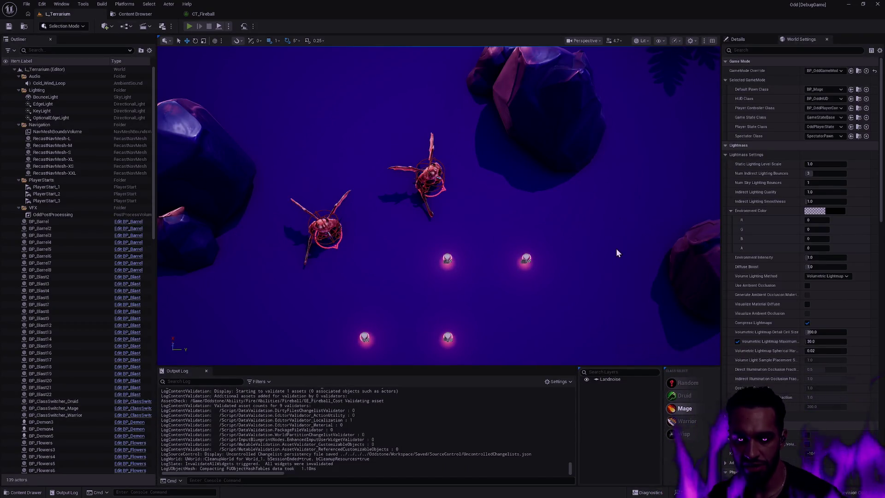
key("alt+p")
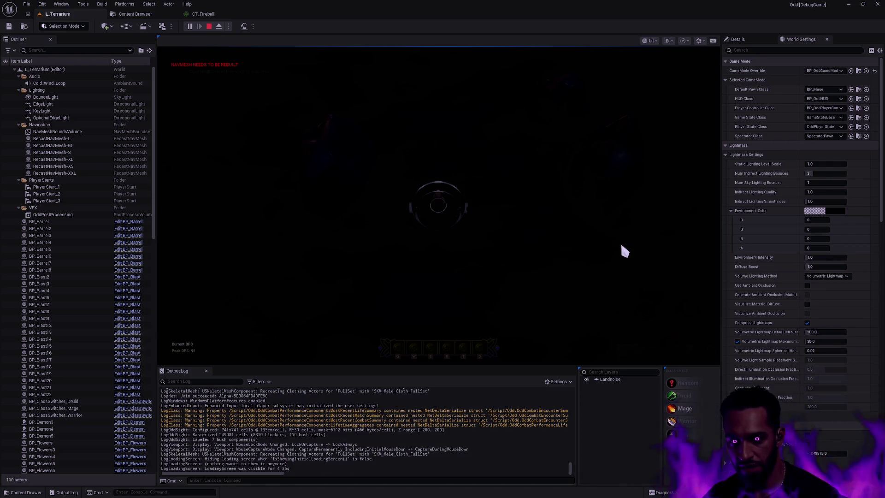
key("F11")
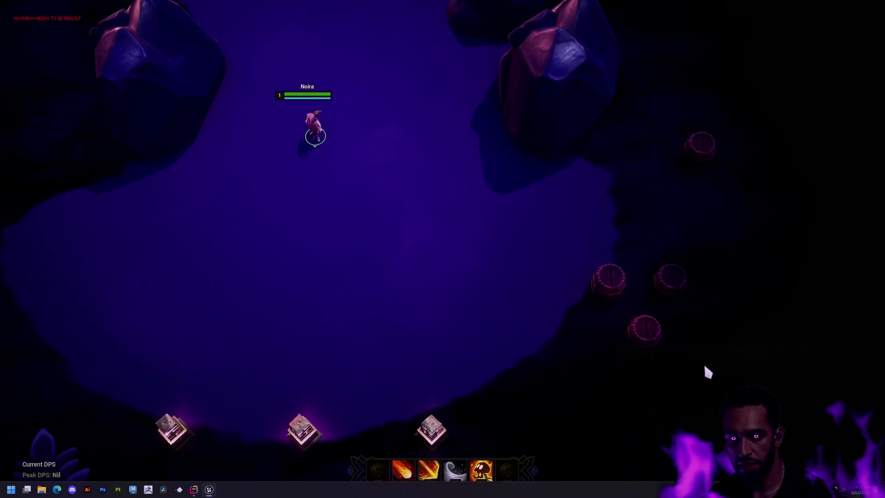
left_click(395, 181)
left_click(405, 178)
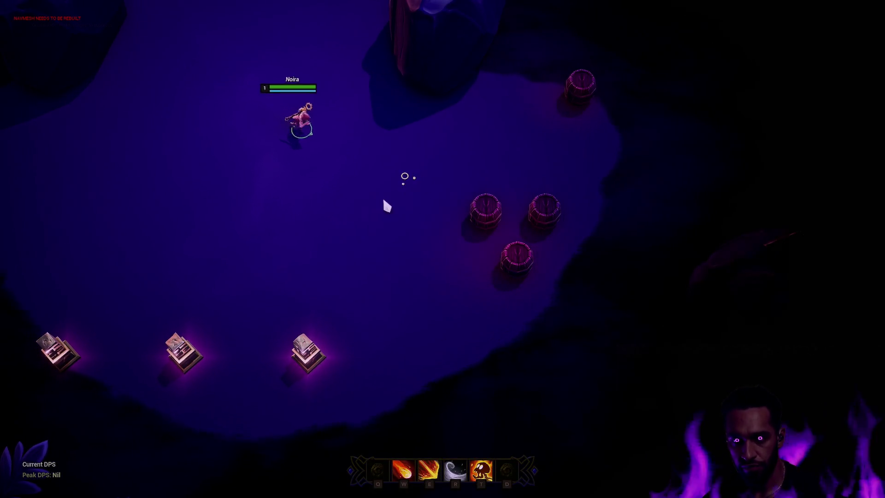
left_click(381, 204)
left_click(429, 236)
- Cast W fireballs at the outlined barrel while repositioning Noira between shots
key("w")
left_click(361, 267)
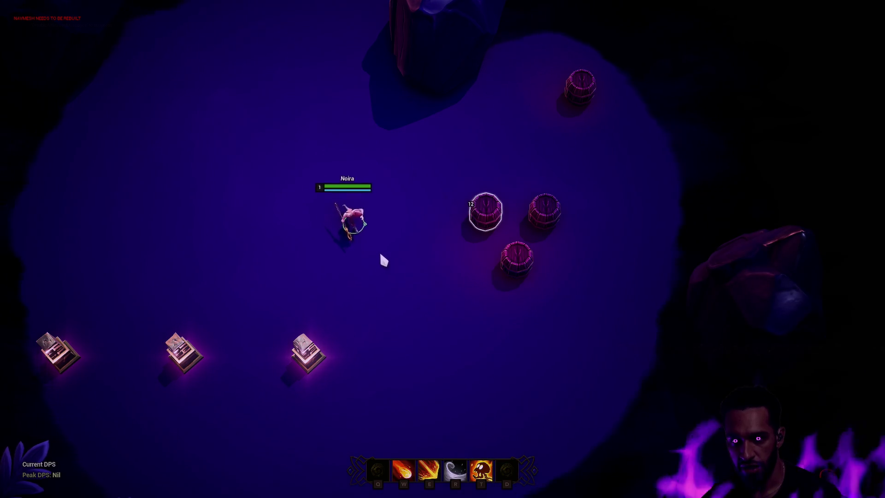
left_click(316, 242)
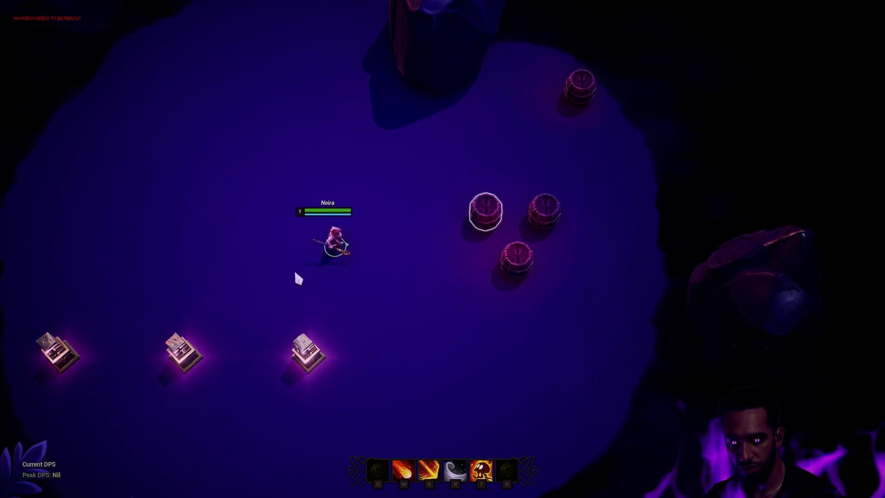
left_click(306, 227)
key("w")
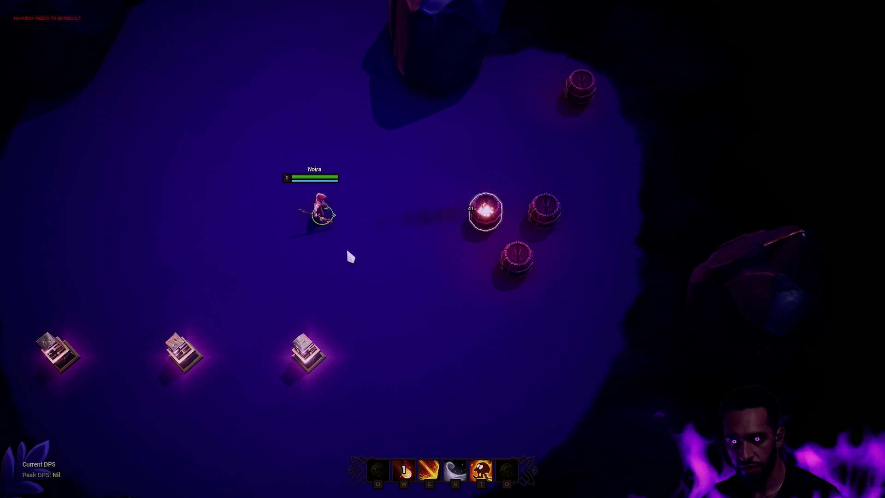
left_click(402, 265)
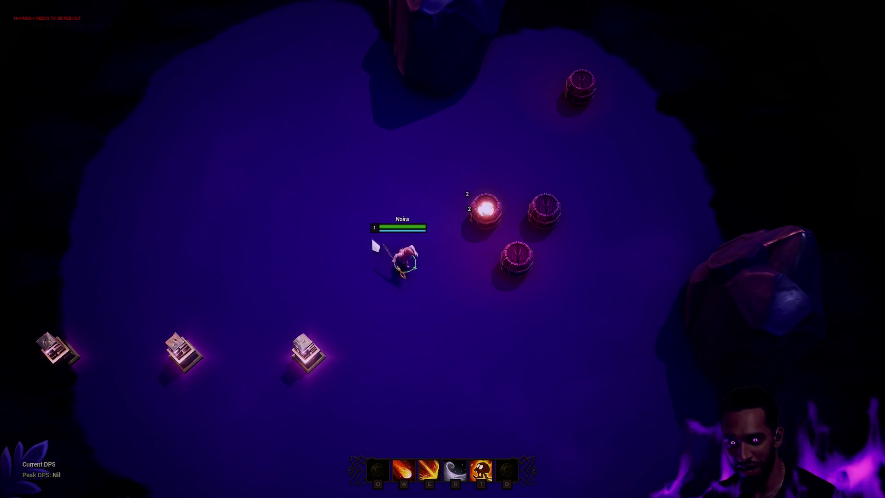
left_click(342, 226)
left_click(435, 292)
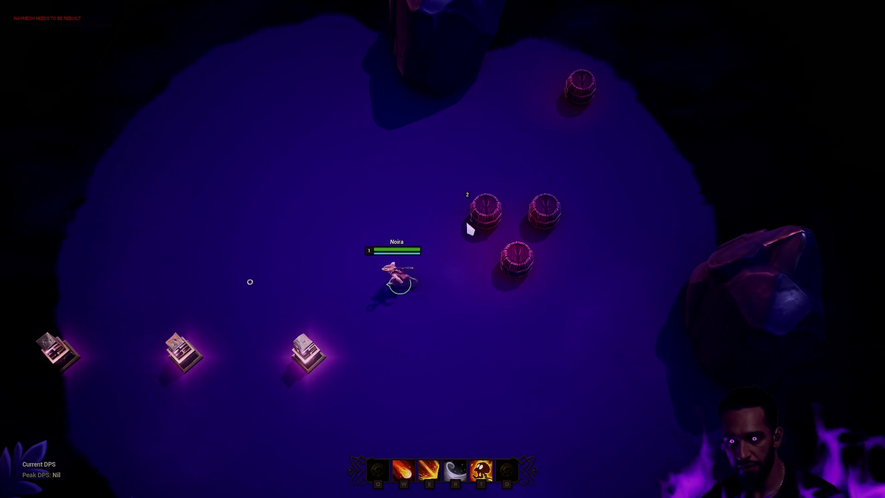
left_click(309, 221)
key("w")
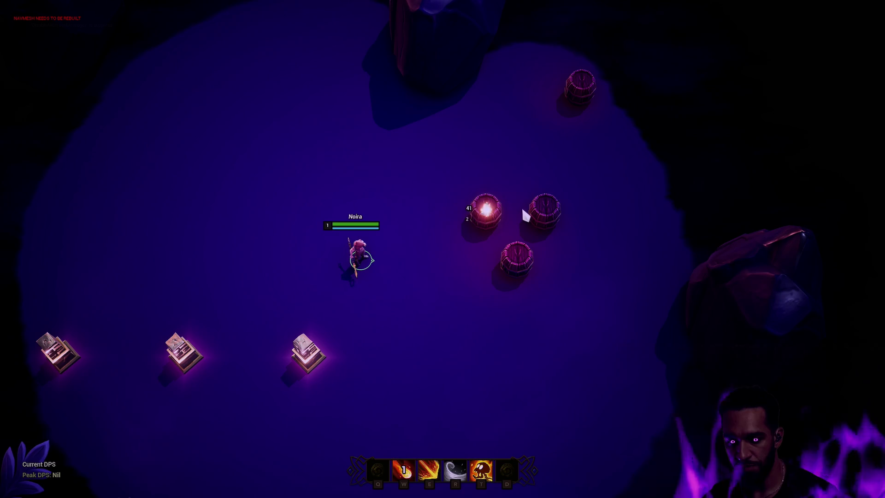
key("w")
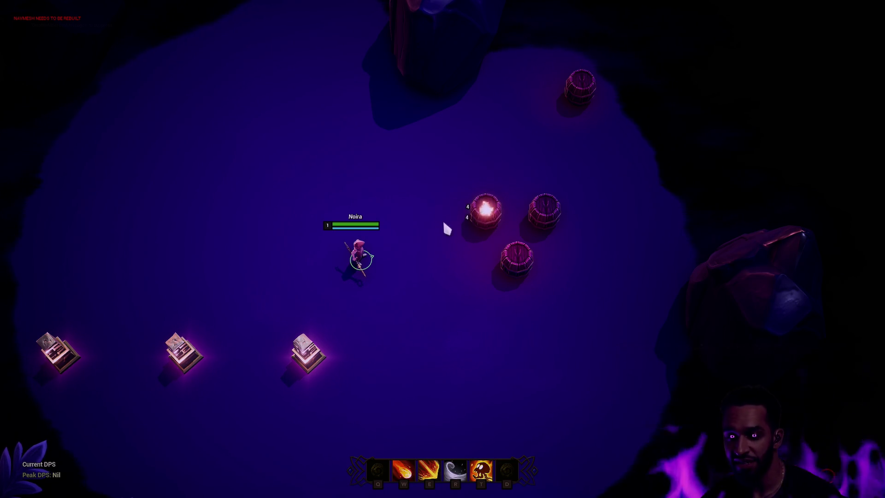
- Move to a new spot and launch three more fireballs at the right barrel
right_click(277, 204)
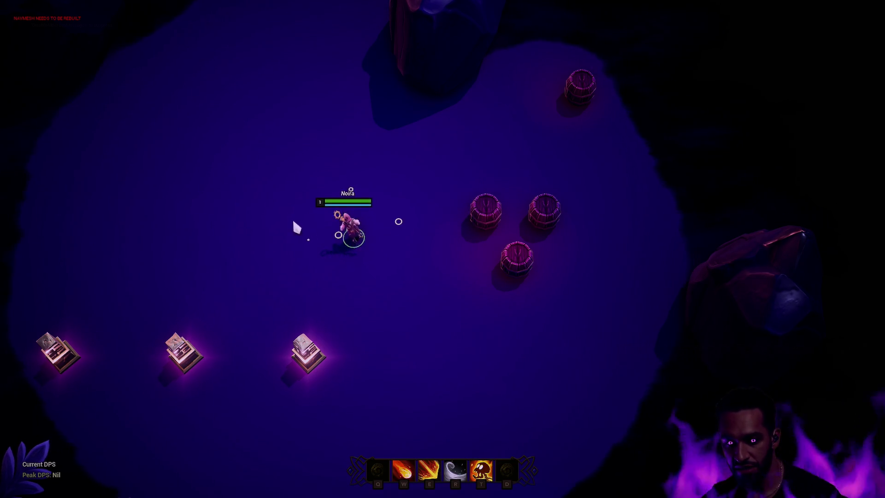
key("w")
right_click(369, 240)
key("w")
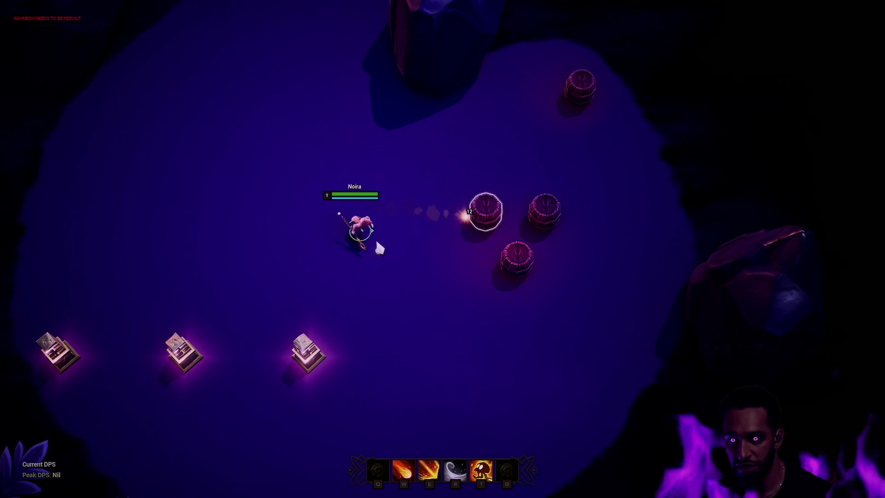
key("w")
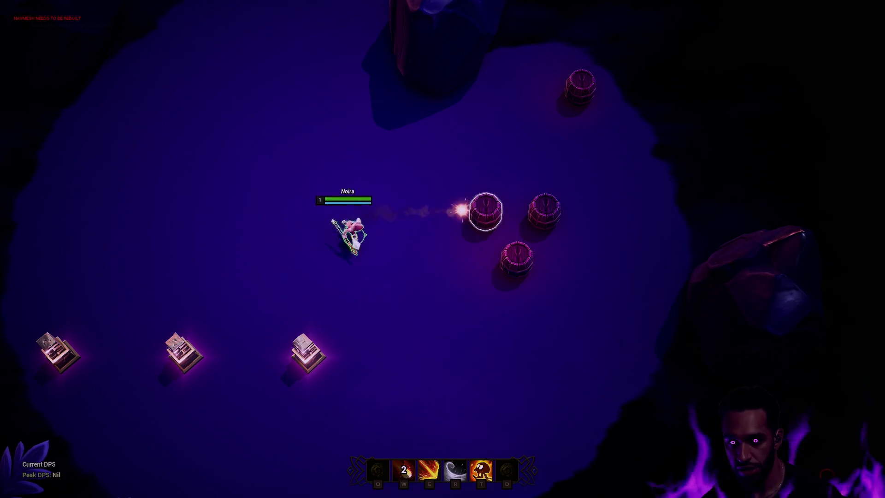
- Fire the E line-dash fire streak into the barrels, mixing in a fireball while moving around
right_click(389, 283)
key("e")
left_click(582, 288)
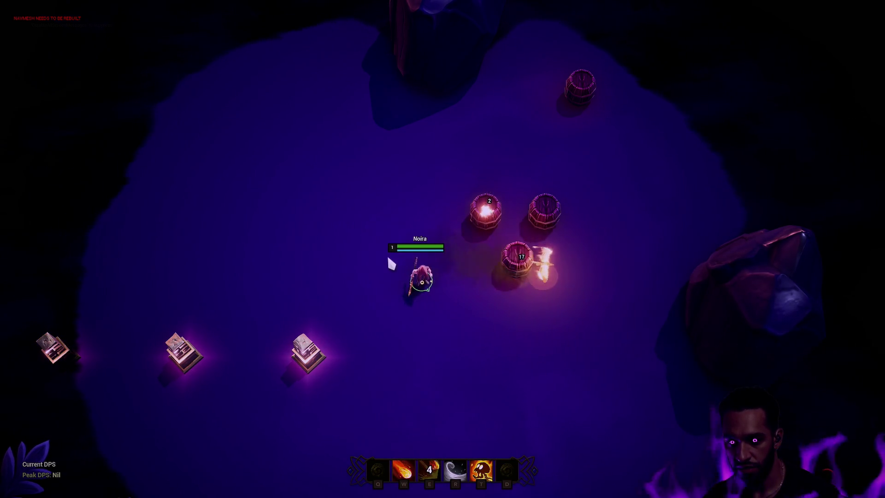
right_click(355, 251)
key("w")
right_click(446, 282)
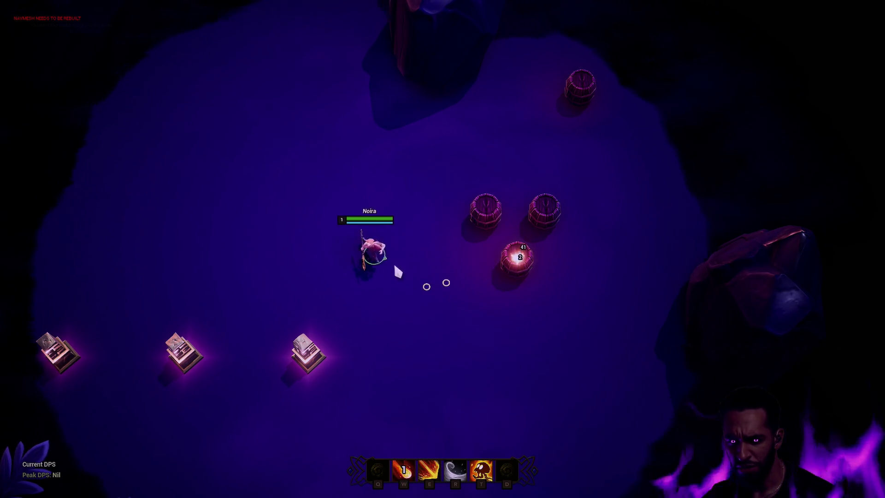
key("e")
right_click(355, 270)
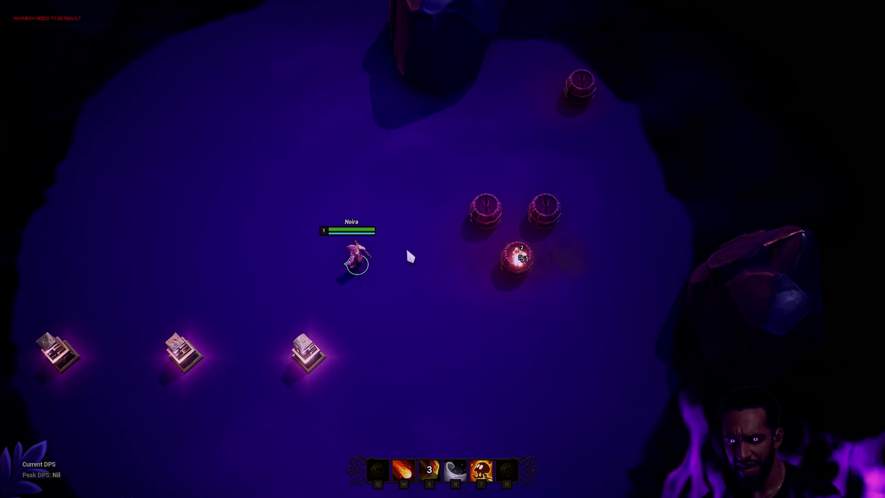
right_click(458, 296)
right_click(490, 311)
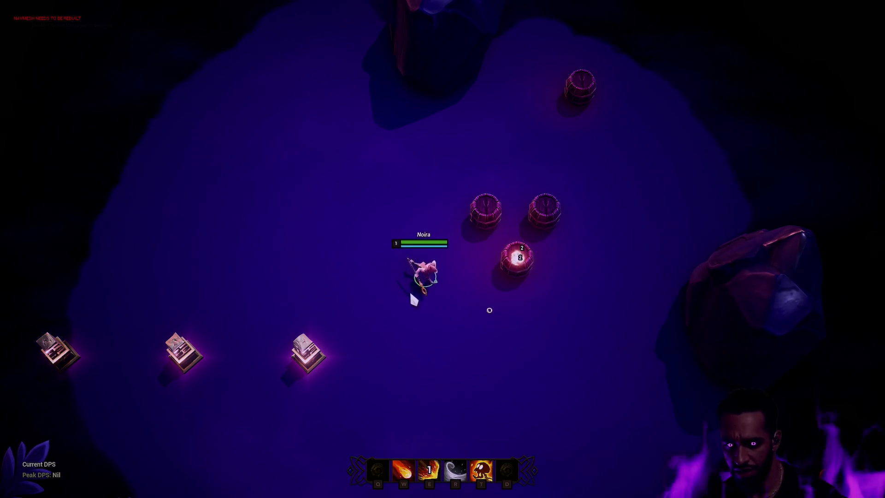
right_click(423, 208)
right_click(345, 275)
right_click(242, 254)
- Drop the T fire ring on the barrels, then circle Noira around them
key("t")
left_click(403, 237)
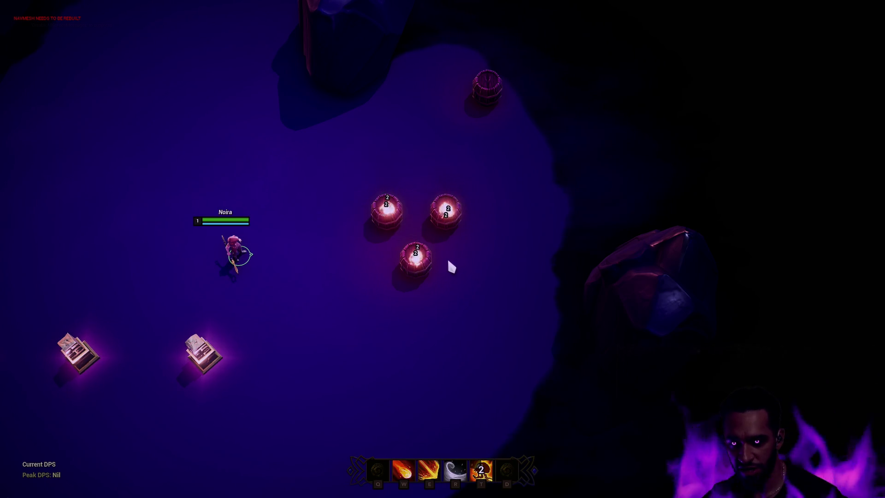
right_click(463, 260)
right_click(253, 237)
right_click(568, 277)
right_click(402, 294)
right_click(258, 275)
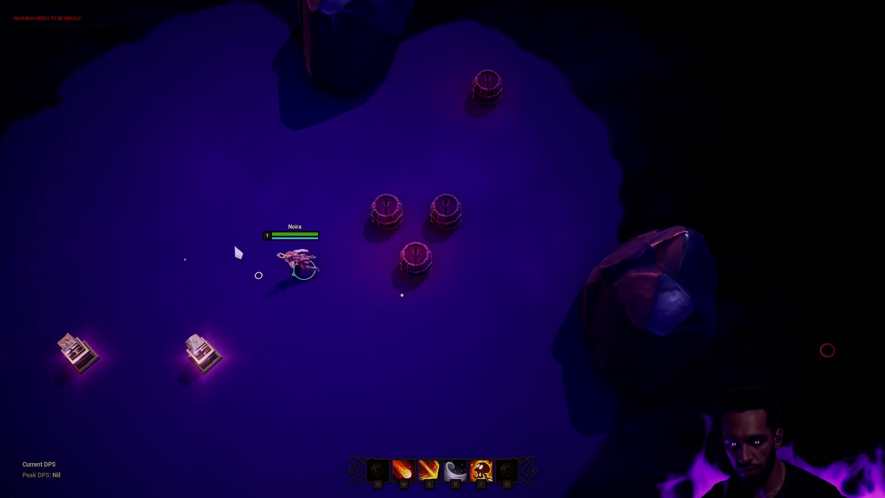
- Hit the barrels with a combo of W, E, R and T fire abilities
key("w")
left_click(409, 240)
key("e")
key("r")
key("t")
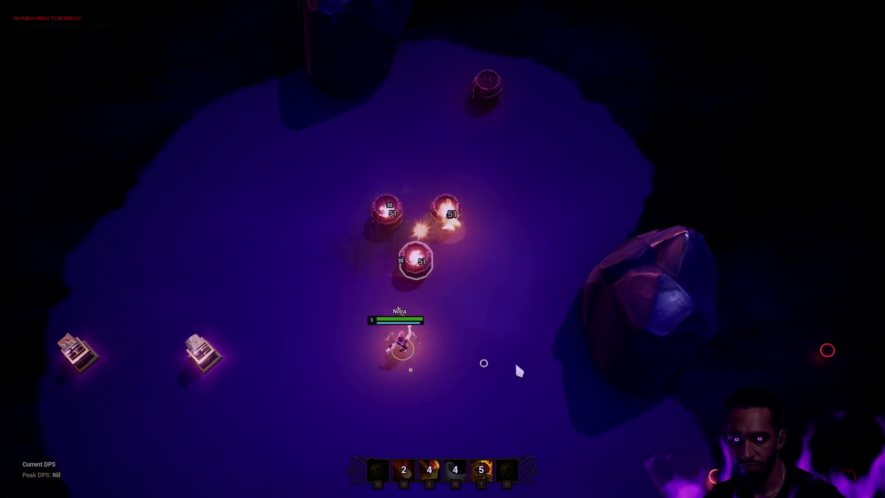
right_click(510, 264)
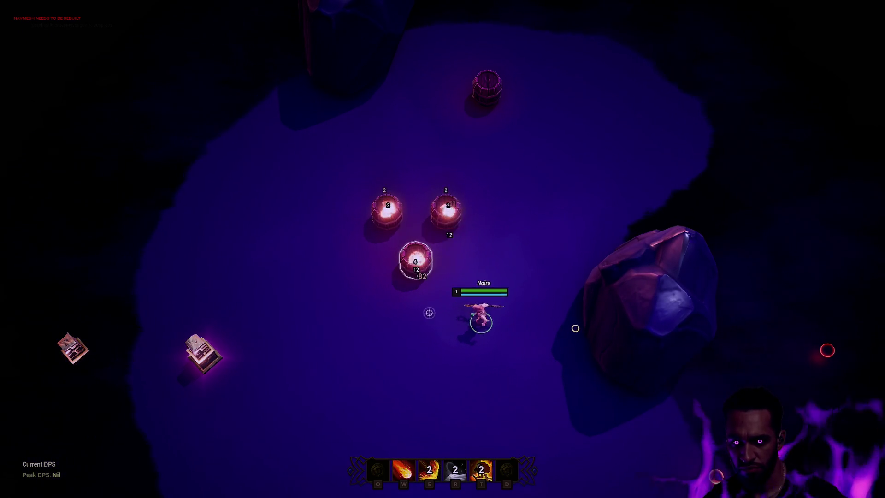
right_click(544, 226)
key("w")
key("e")
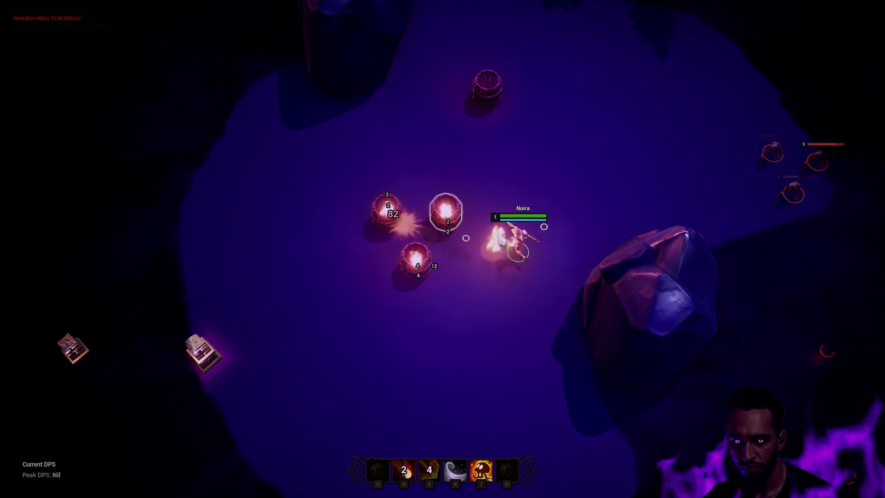
key("t")
- Walk Noira into the enemy group, then stop the play session with Esc
right_click(448, 68)
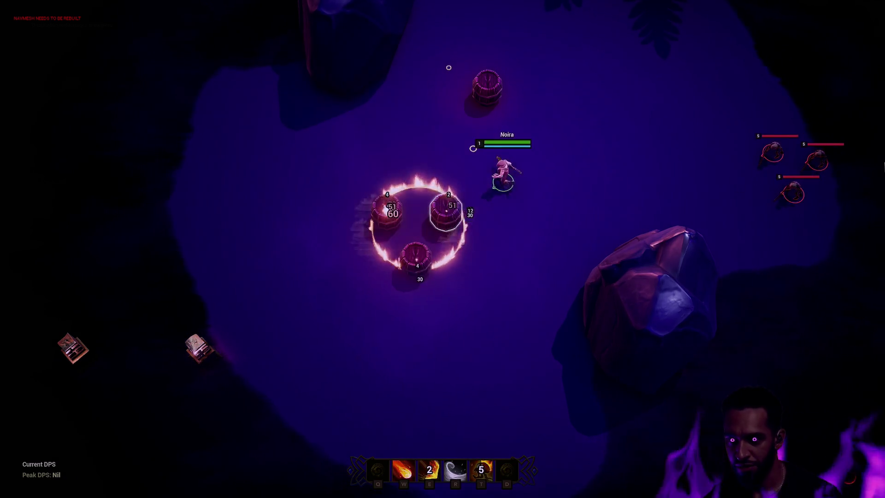
right_click(656, 262)
right_click(466, 178)
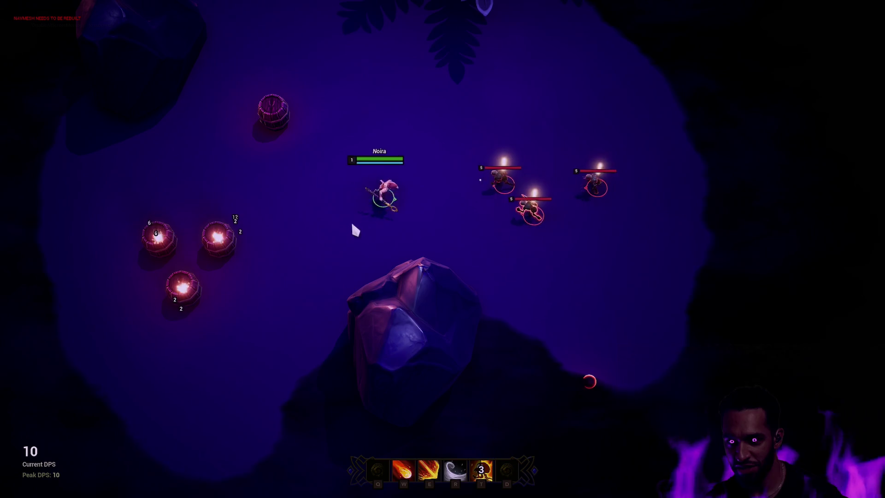
right_click(470, 138)
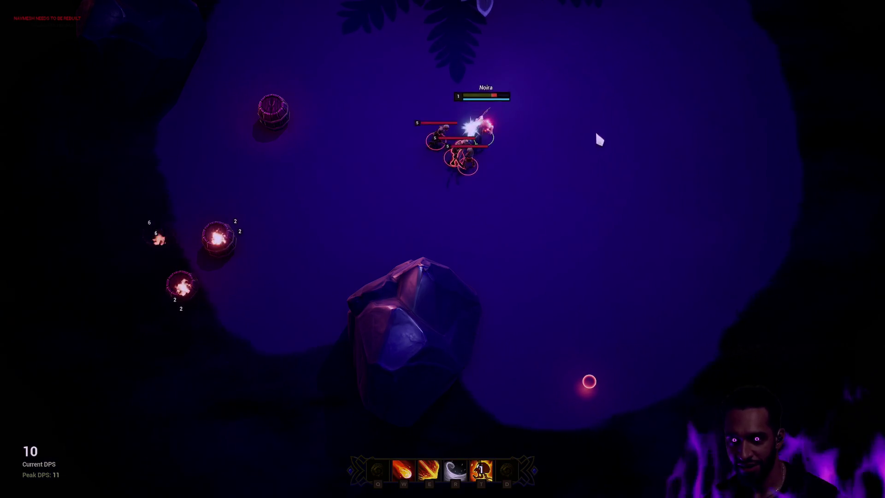
right_click(631, 121)
key("Escape")
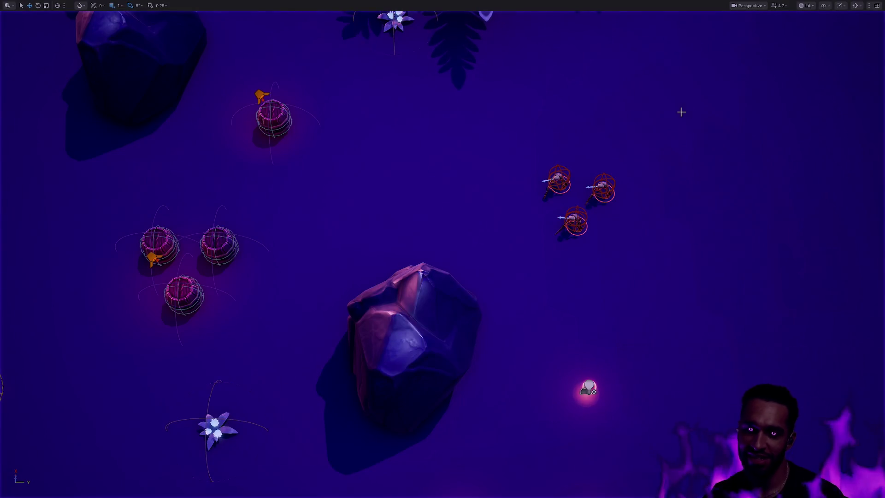
- Leave fullscreen and open CT_Swipe by searching 'wipe' in the Ctrl+P asset finder
left_click(558, 175)
key("F11")
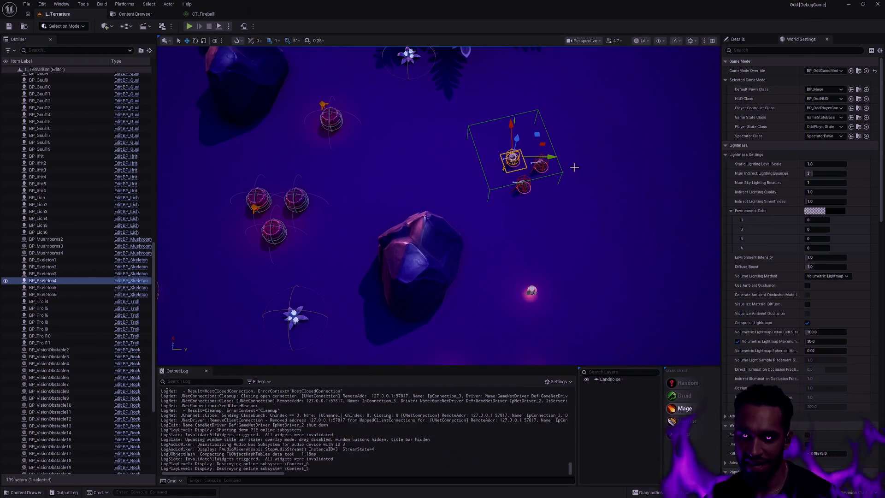
key("ctrl+p")
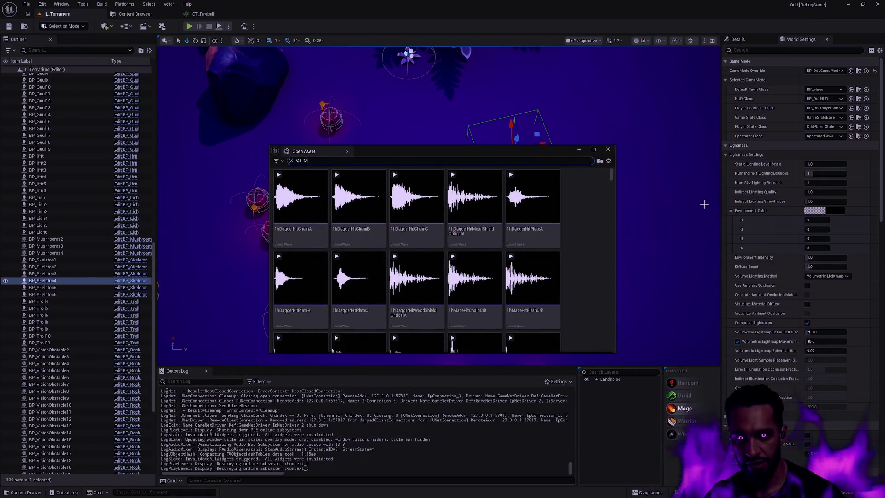
type("wipe")
key("Return")
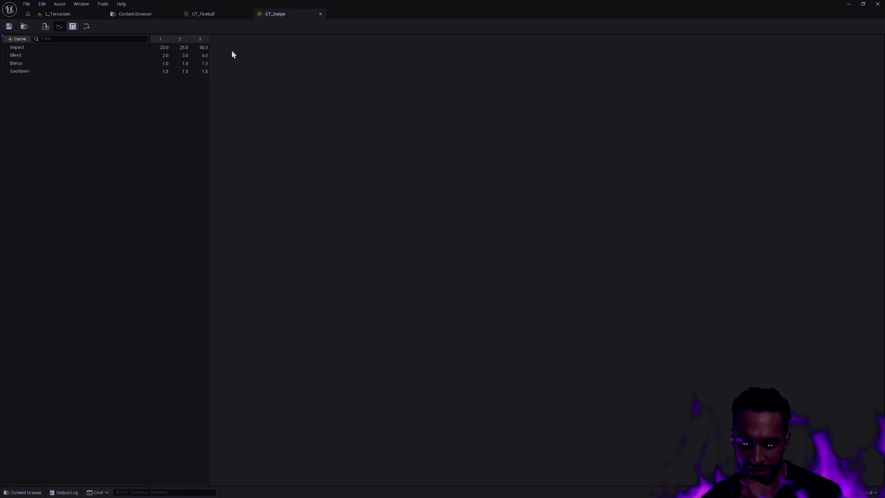
- Close the CT_Fireball and CT_Swipe tabs, return to L_Terrarium and deselect everything
left_click(201, 13)
left_click(248, 14)
left_click(248, 14)
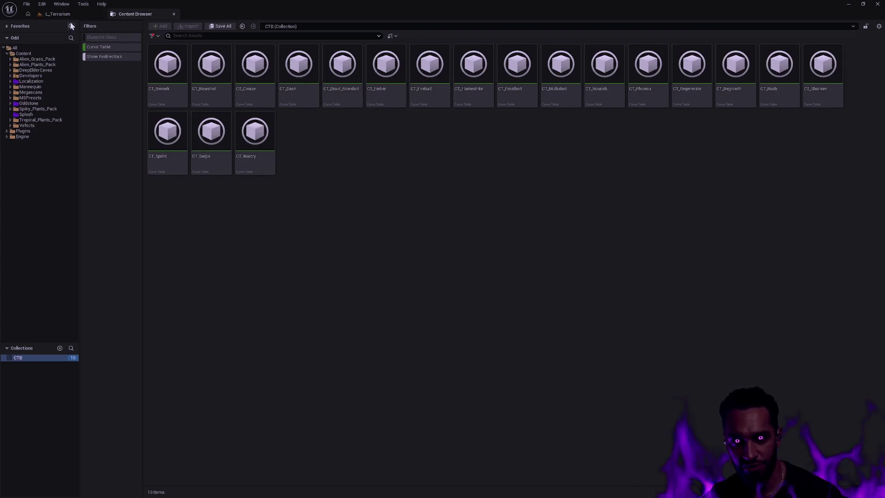
left_click(71, 15)
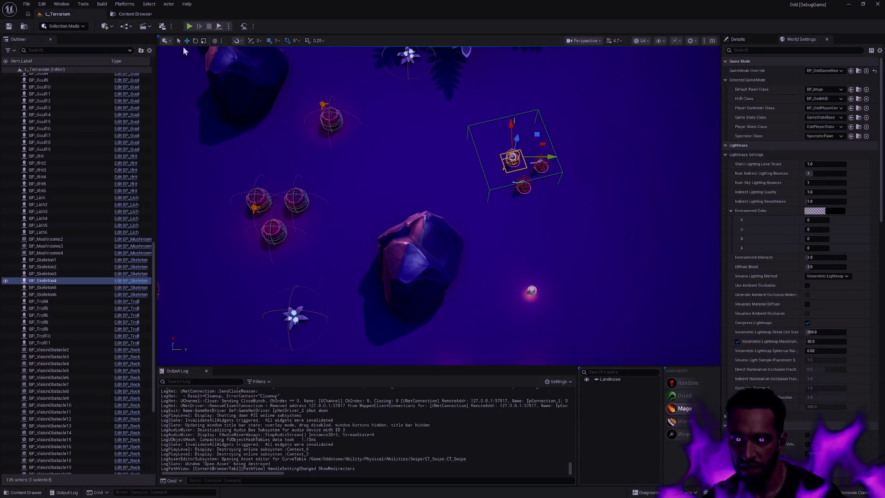
left_click(451, 162)
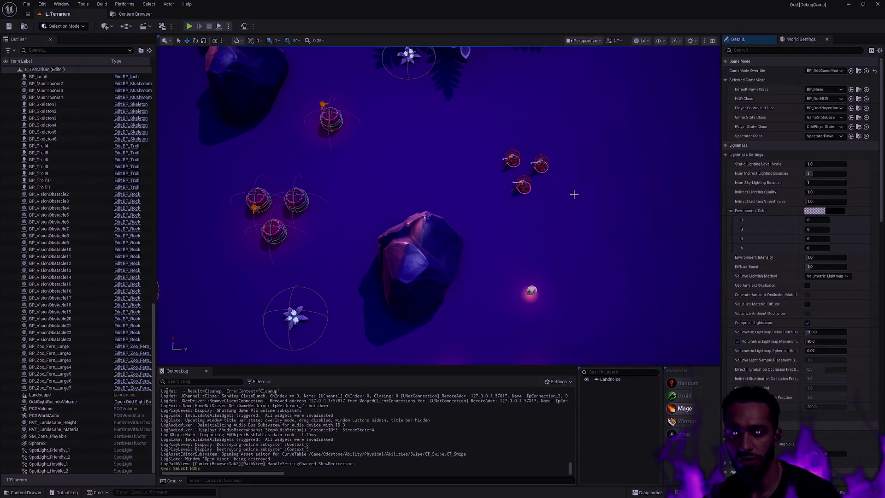
- Start a fullscreen playtest and move the Mage toward the enemies
key("alt+p")
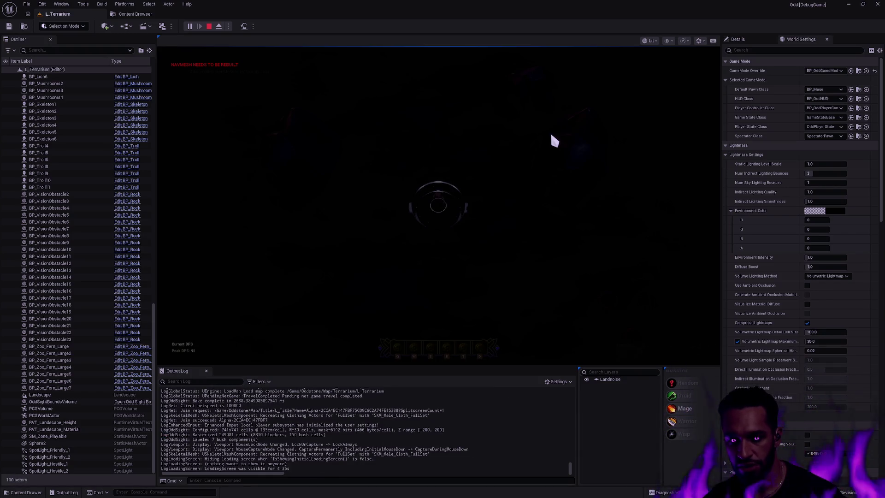
right_click(690, 231)
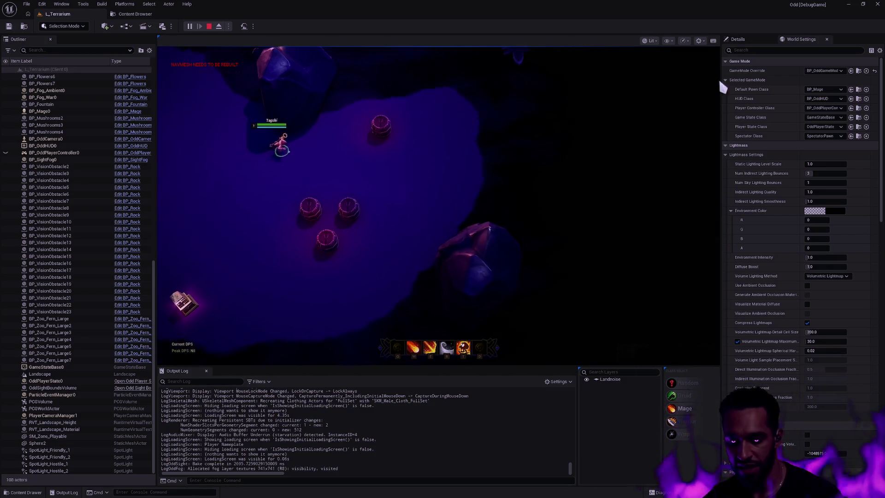
key("F11")
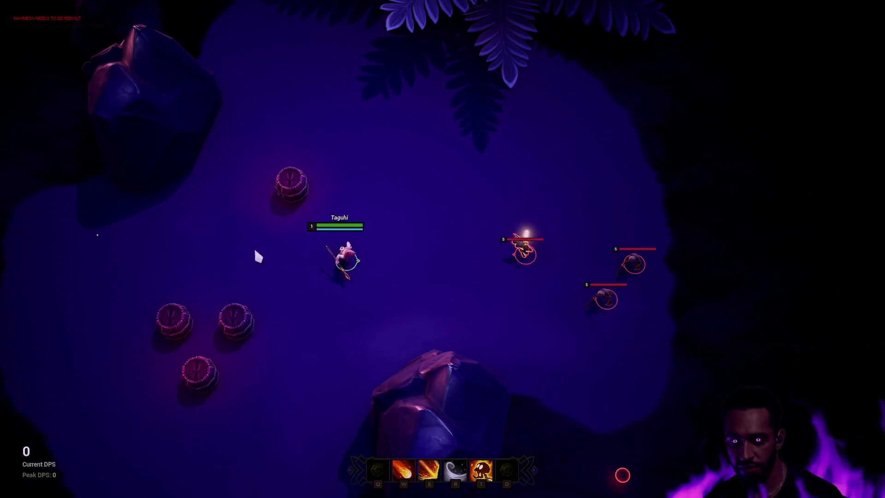
right_click(263, 282)
right_click(254, 252)
- Attack the enemies with W, E, T and R abilities while repositioning
key("w")
key("e")
right_click(24, 256)
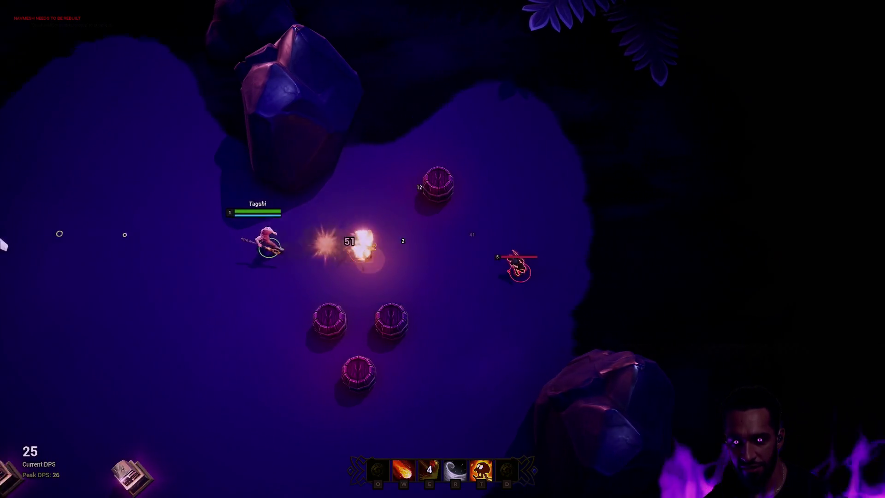
key("t")
right_click(301, 255)
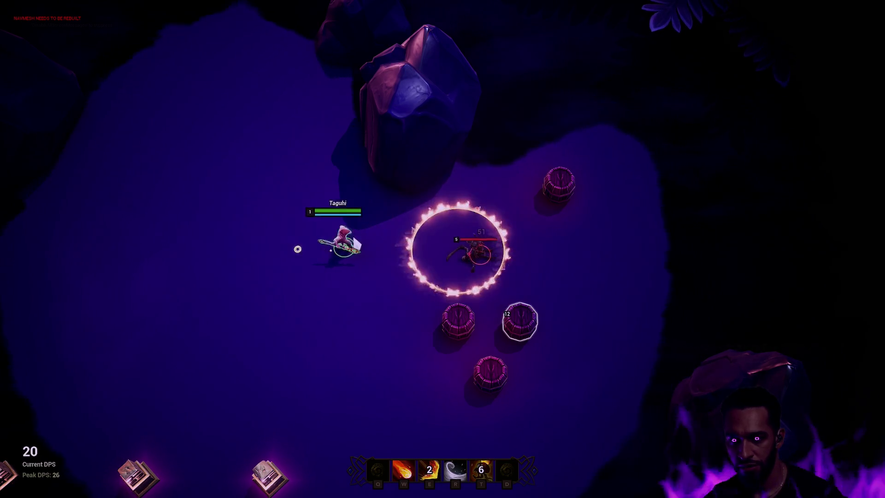
key("w")
right_click(571, 261)
key("r")
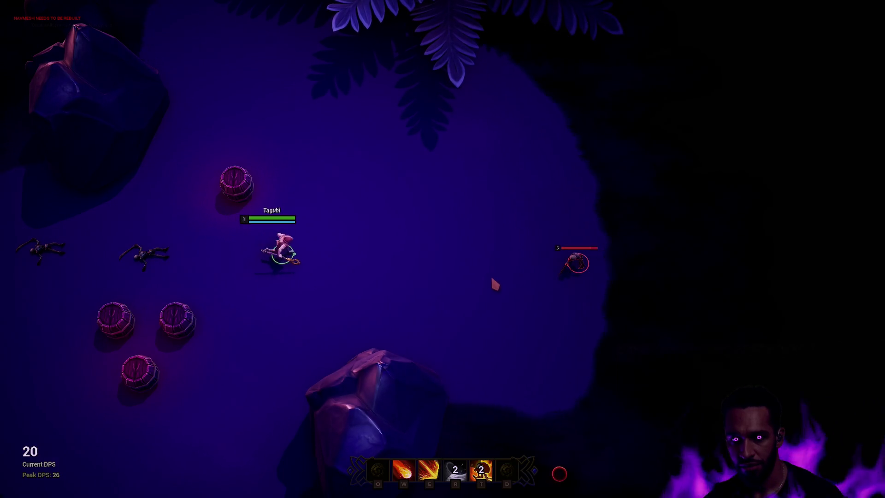
- Engage the next enemy with W and E, then stop the play session
right_click(493, 271)
right_click(180, 239)
key("w")
right_click(43, 241)
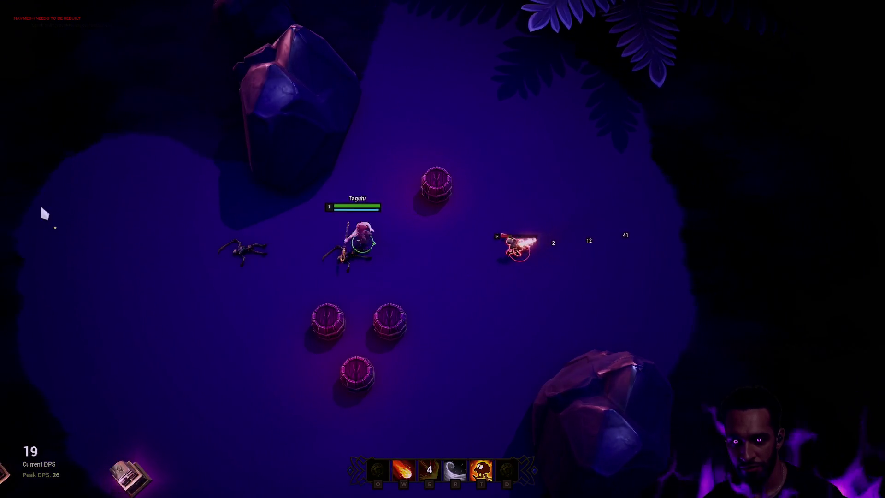
key("e")
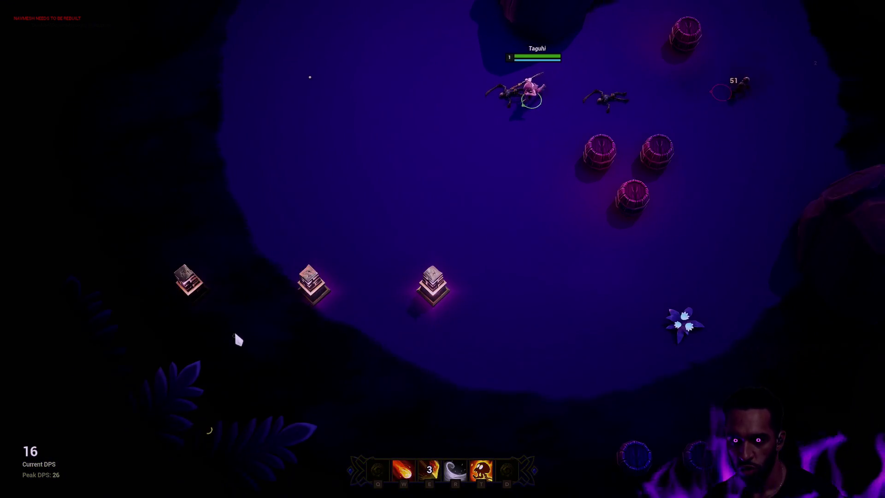
right_click(624, 269)
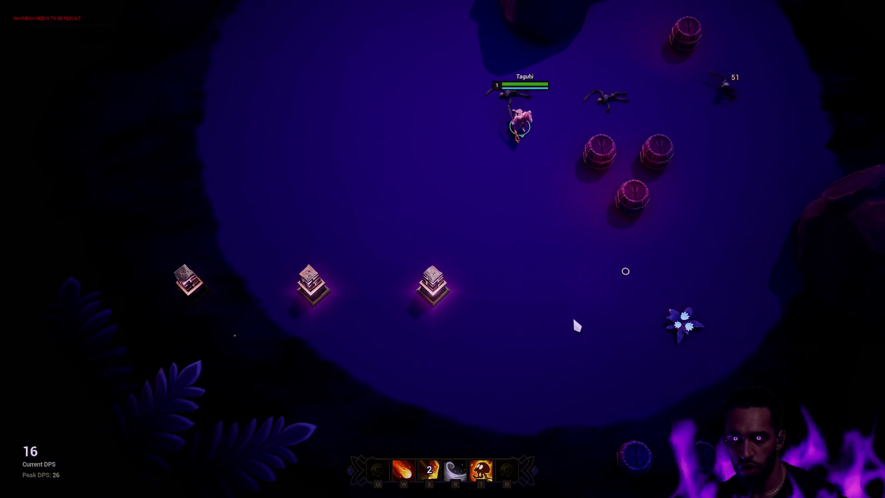
right_click(573, 319)
right_click(227, 292)
key("Escape")
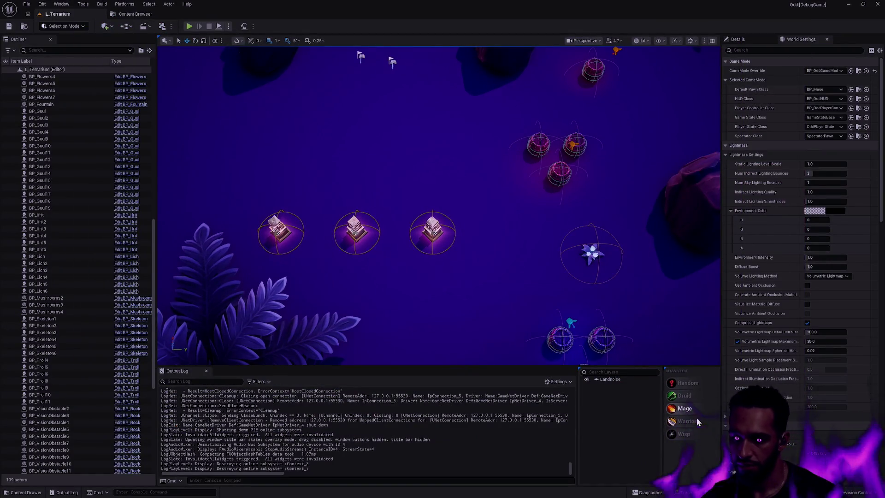
- Set Default Pawn Class to BP_Warrior and walk the Warrior around the arena fullscreen
left_click(696, 422)
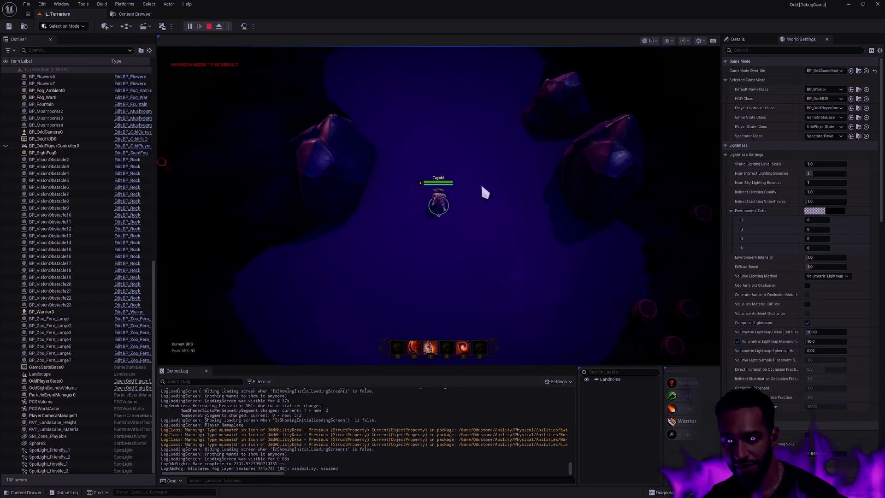
key("F11")
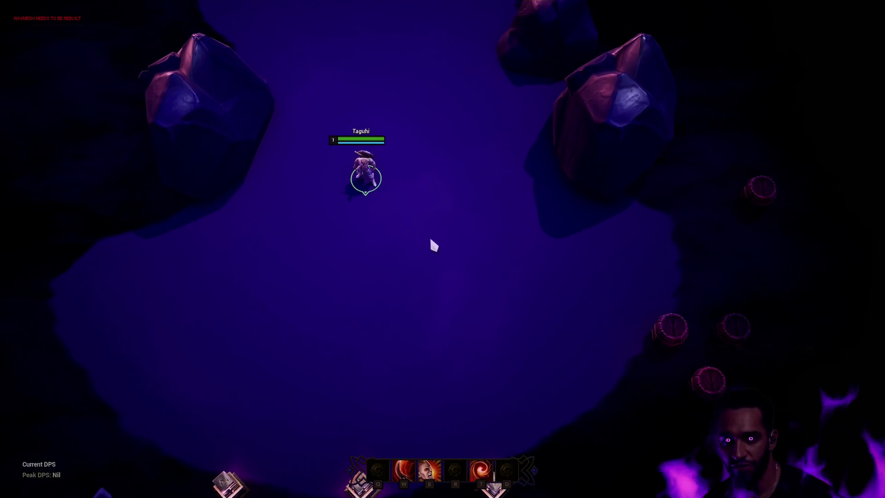
left_click(361, 279)
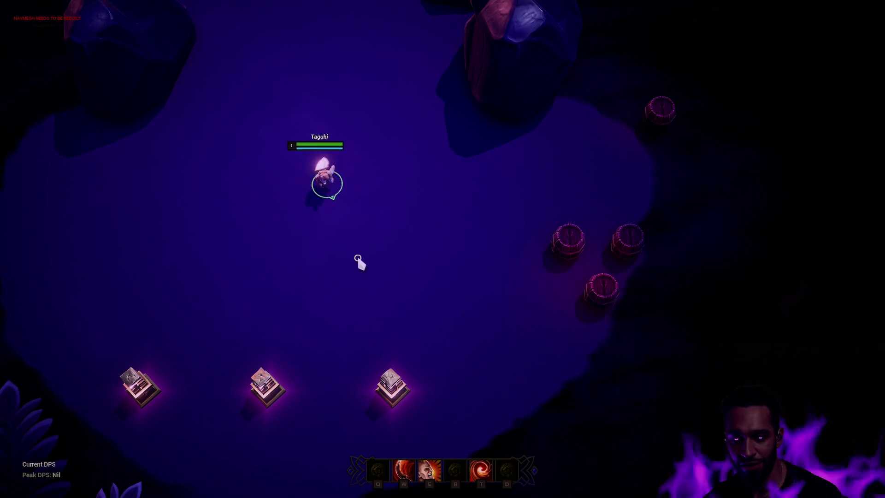
left_click(367, 216)
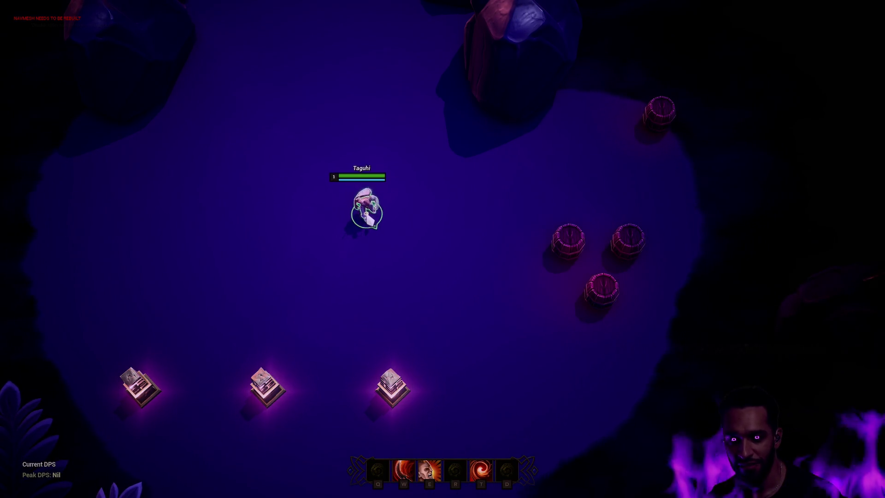
left_click(292, 277)
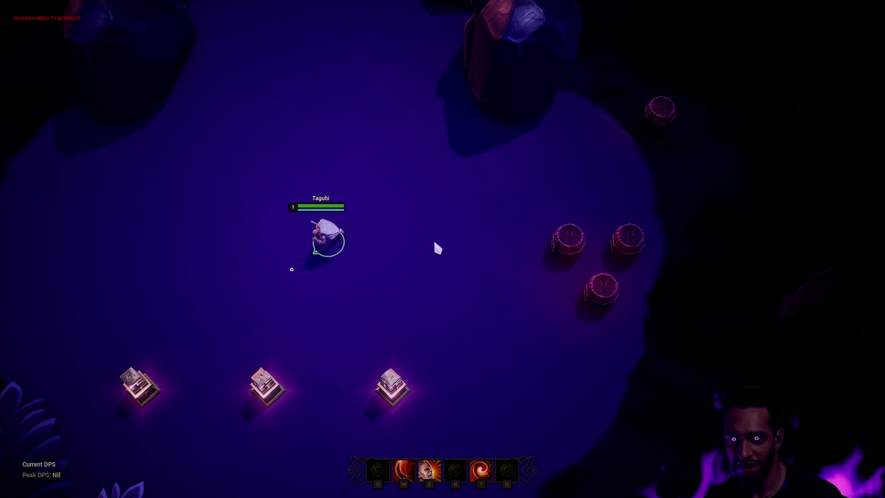
left_click(463, 296)
left_click(332, 427)
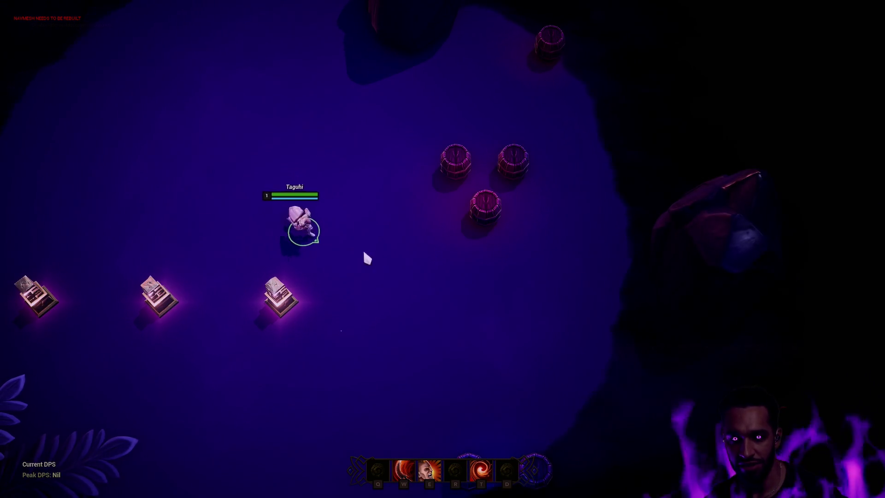
- Attack the upper-left barrel for hits of 20 and 15, then end the session
left_click(341, 184)
left_click(204, 208)
left_click(461, 270)
left_click(445, 166)
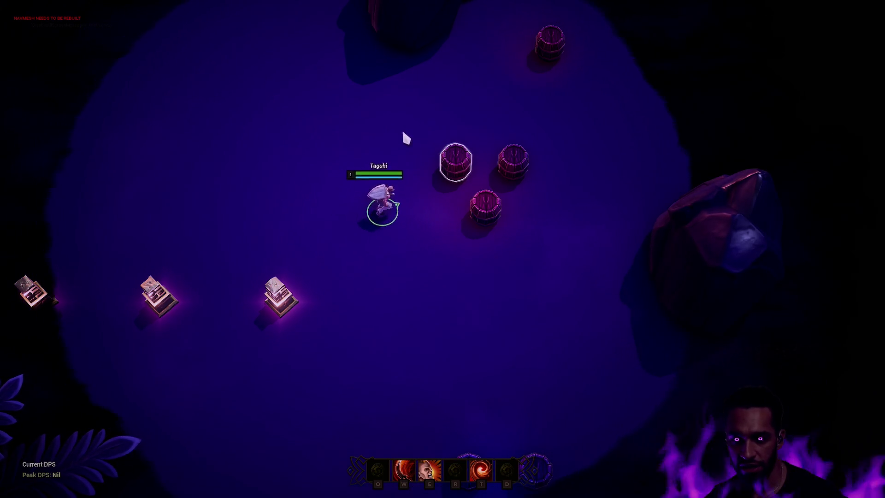
left_click(366, 174)
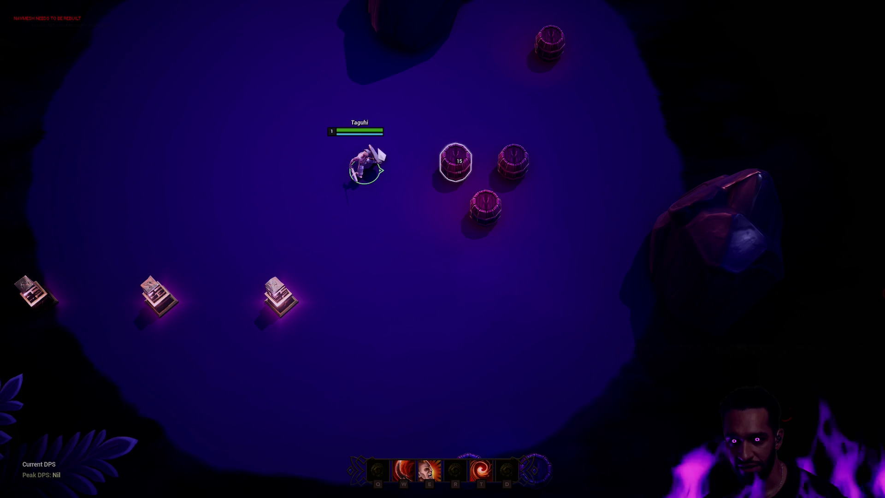
key("Escape")
key("ctrl+p")
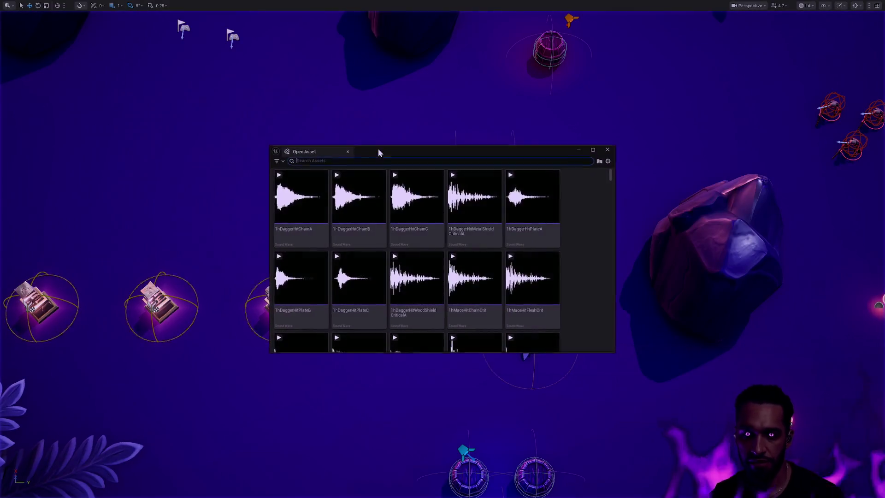
- Search 'Swipe CT' and open CT_Swipe to review its Bleed row per rank
type("Swipe")
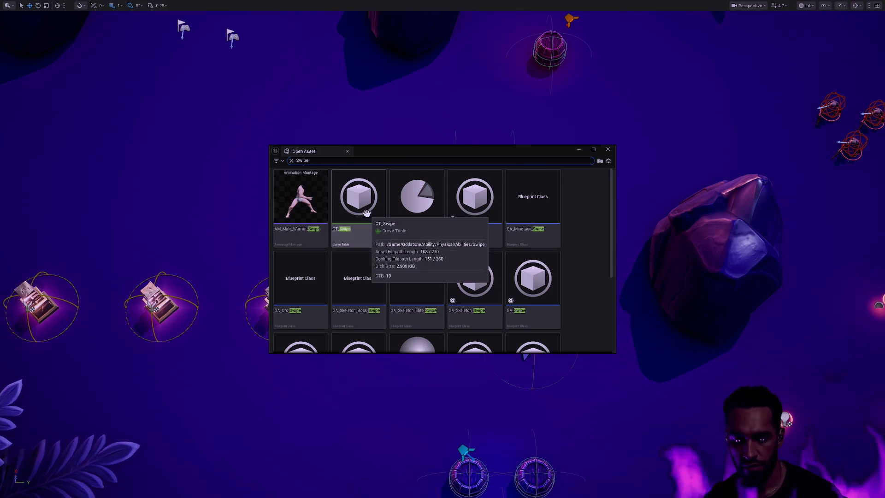
type(" CT")
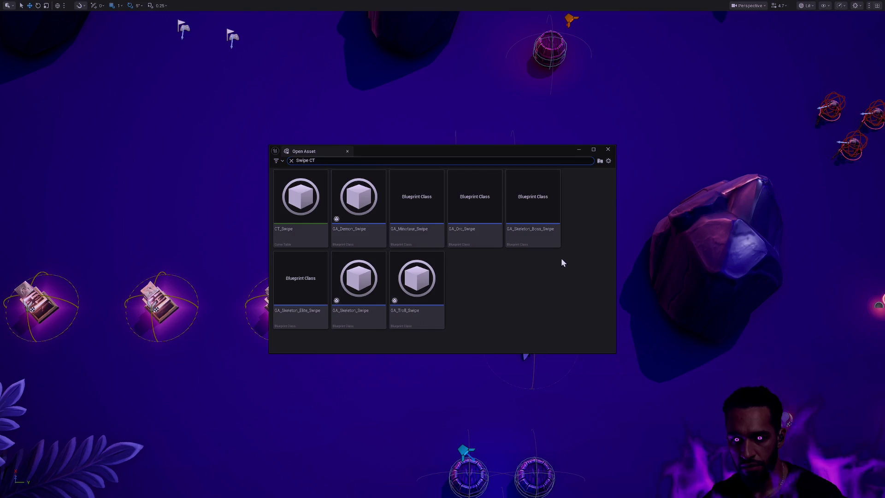
double_click(313, 230)
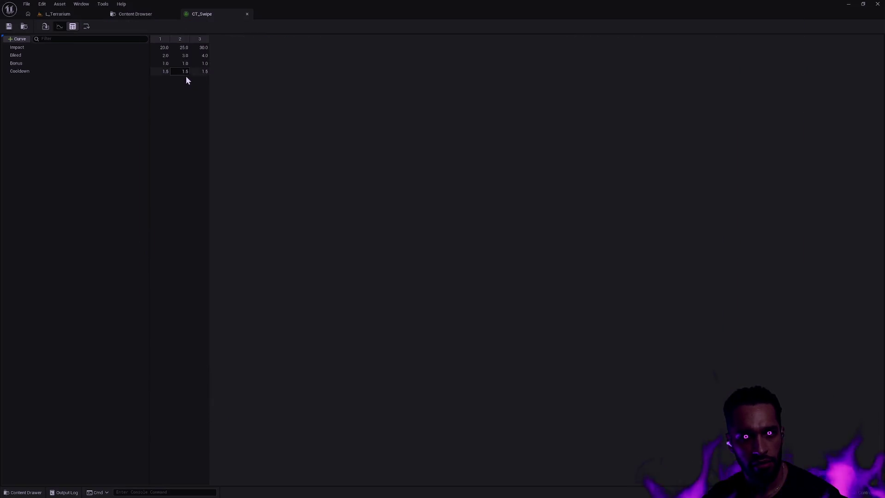
mouse_move(185, 56)
left_mouse_down()
mouse_move(158, 57)
mouse_move(189, 57)
left_mouse_up()
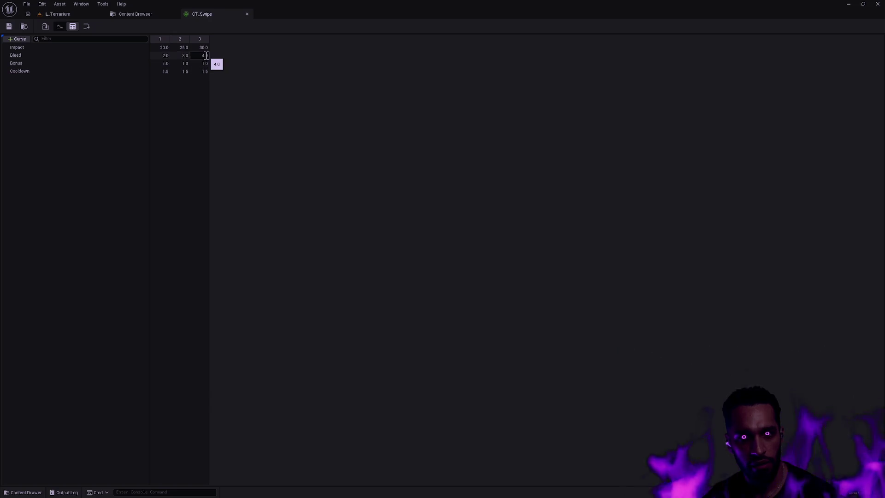
key("ctrl+p")
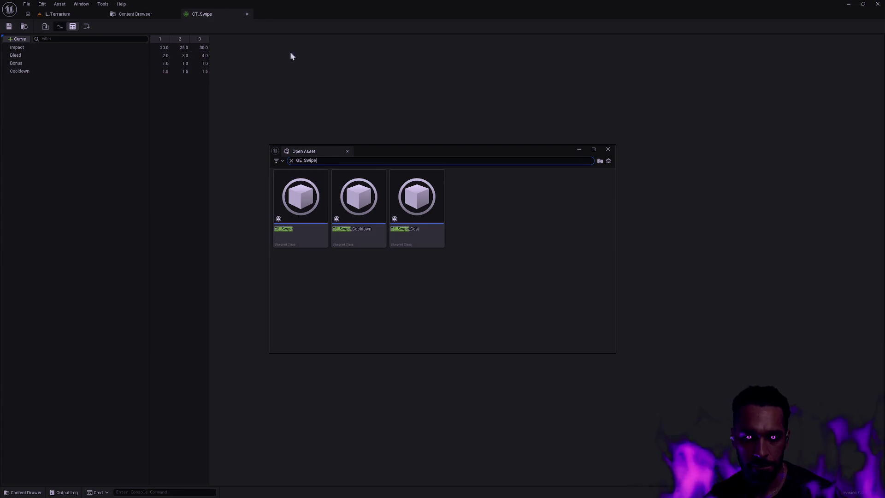
- Search 'GE_' and open the GE_Debuff_Physical_Bleed gameplay effect
key("ctrl+a")
type("GE_")
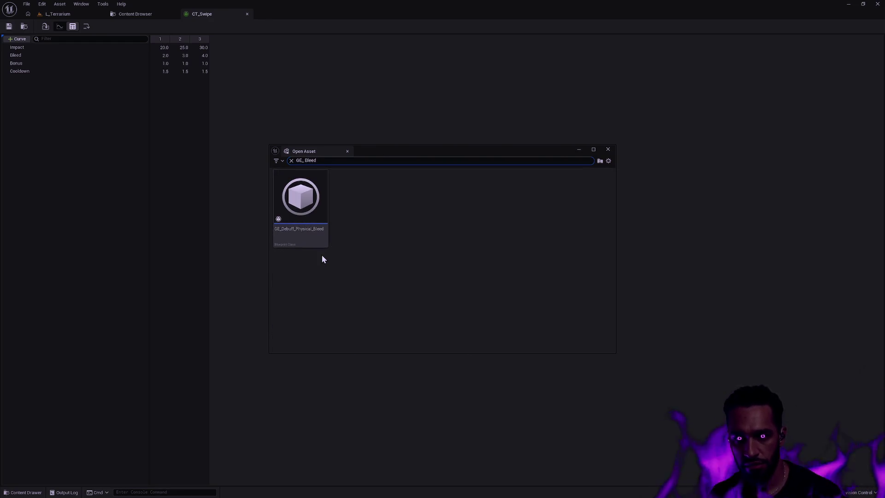
double_click(314, 195)
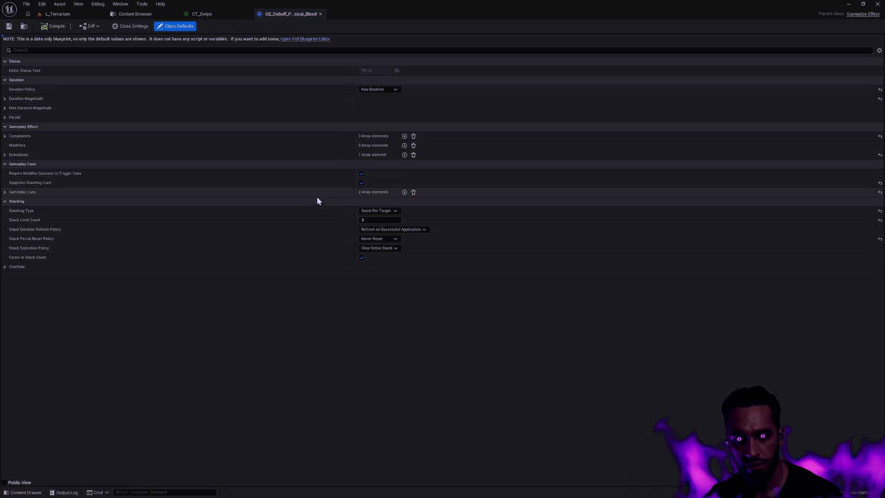
- Expand Components, Executions and Calculation Modifiers to show the Bleed-row-scaled Modifier Magnitude
left_click(5, 136)
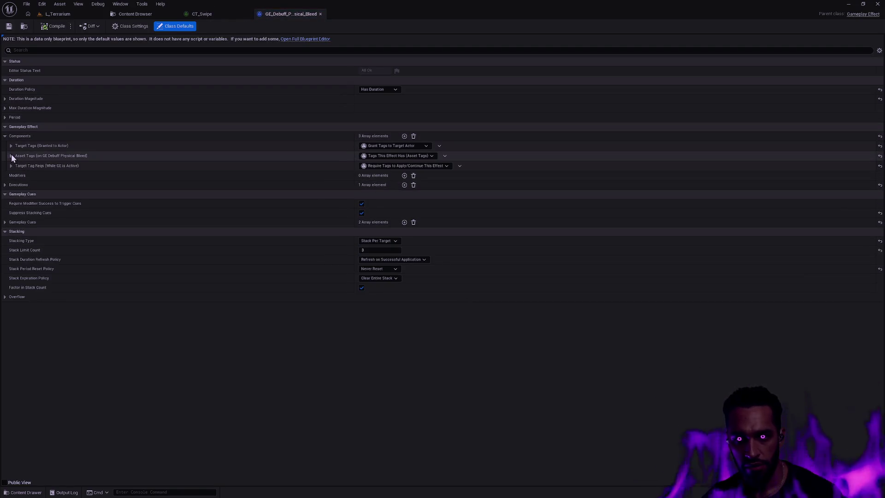
left_click(5, 184)
left_click(11, 194)
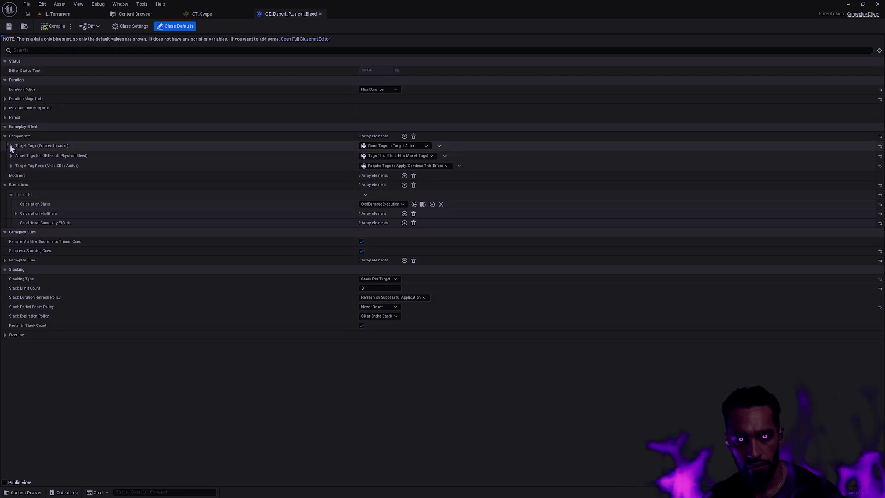
left_click(16, 213)
left_click(30, 223)
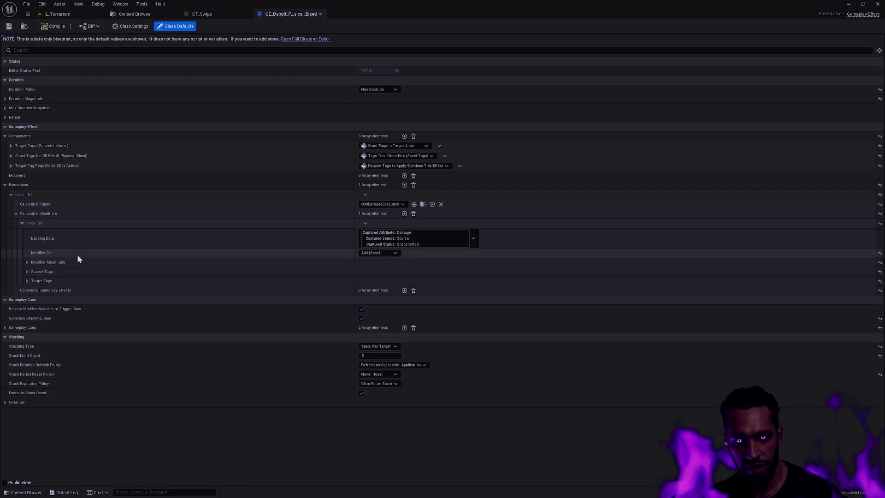
left_click(28, 263)
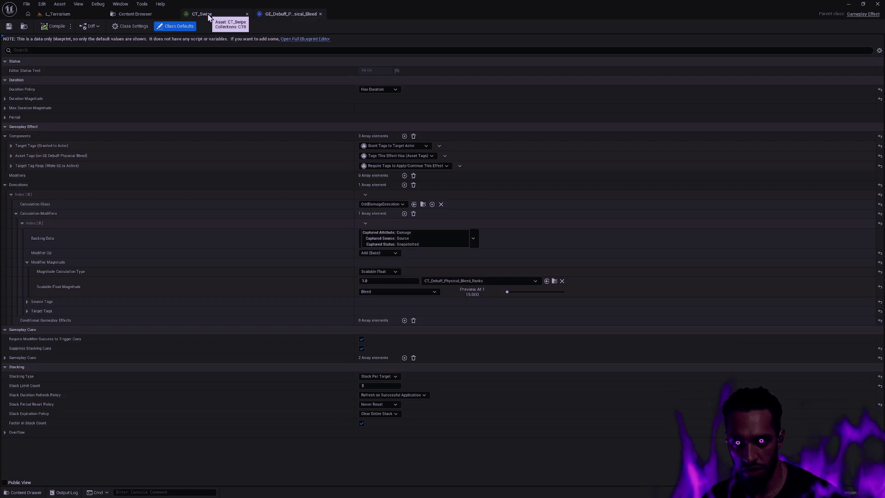
- Compare CT_Swipe's Bleed row with the effect, then browse to CT_Debuff_Physical_Bleed_Ranks in Debuffs/Bleed
left_click(208, 15)
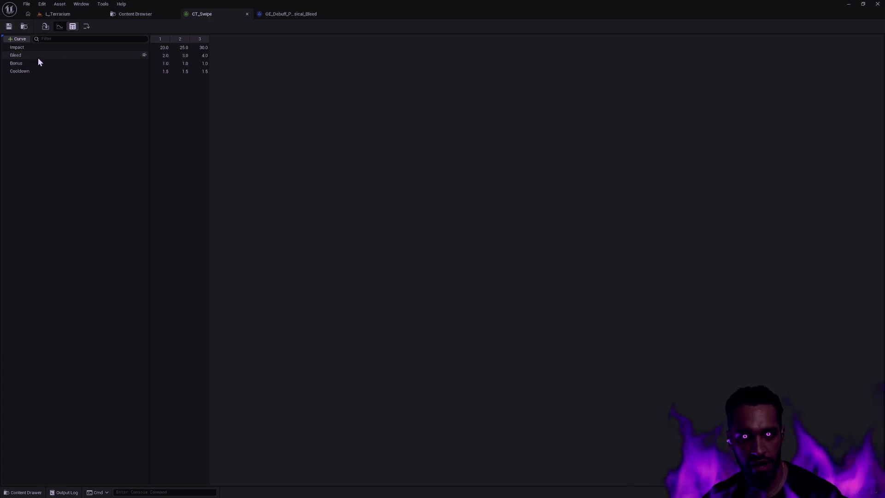
left_click(299, 15)
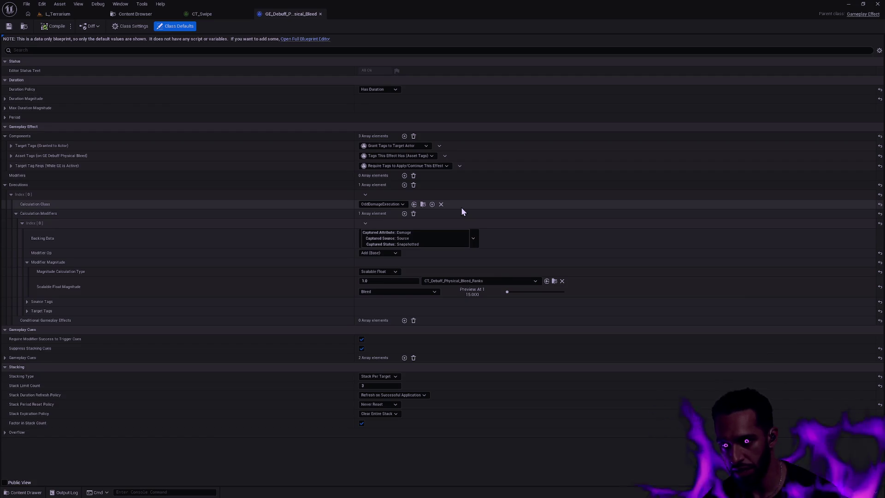
left_click(209, 14)
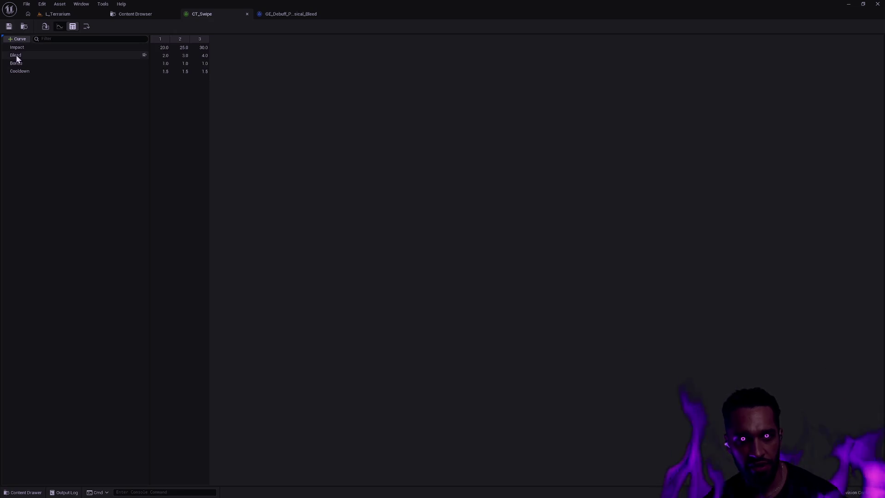
left_click(42, 57)
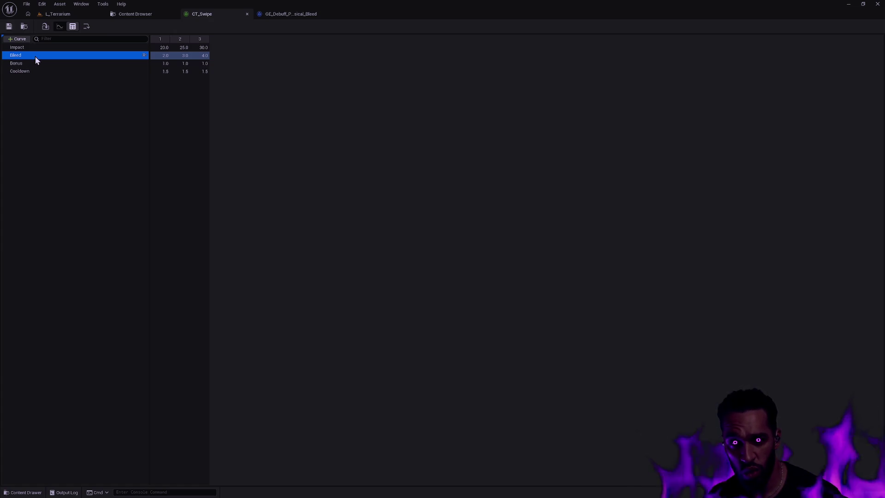
left_click(294, 14)
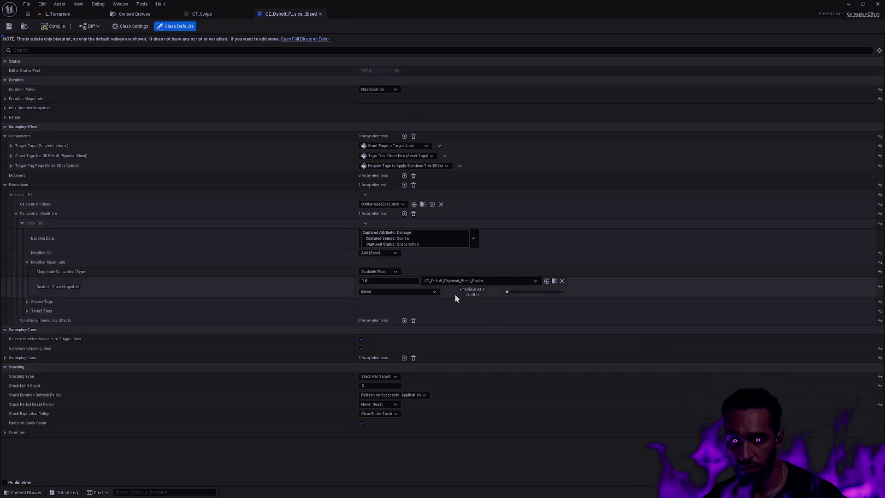
left_click(555, 283)
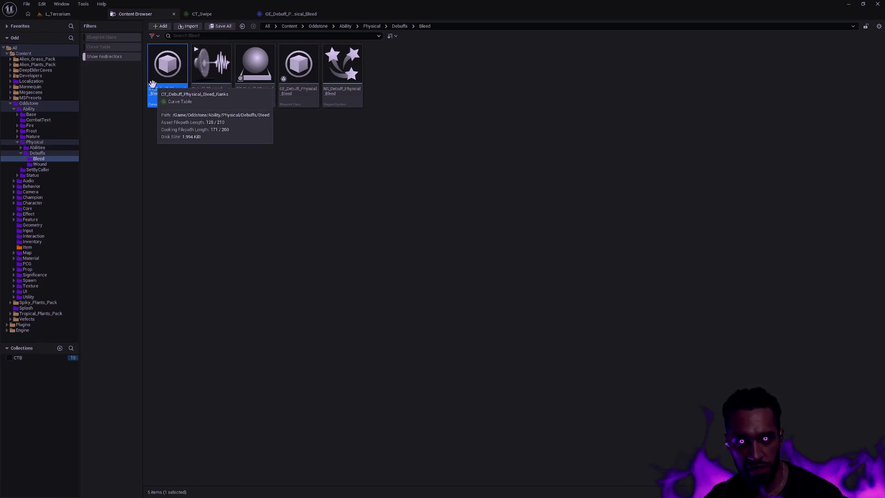
- Search 'CT_' in the Physical folder and open CT_Slam_Ranks (Impact 180/220/270, Wound 20/25/30)
left_click(206, 133)
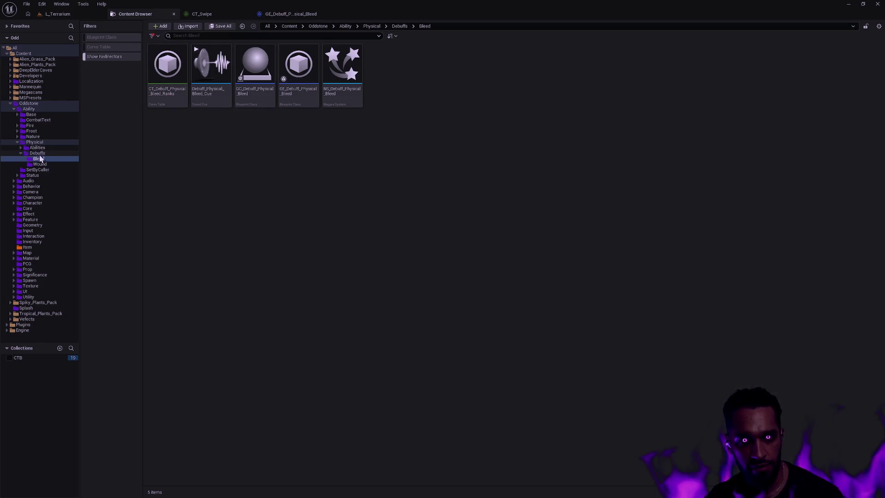
left_click(32, 143)
left_click(211, 36)
type("cT_")
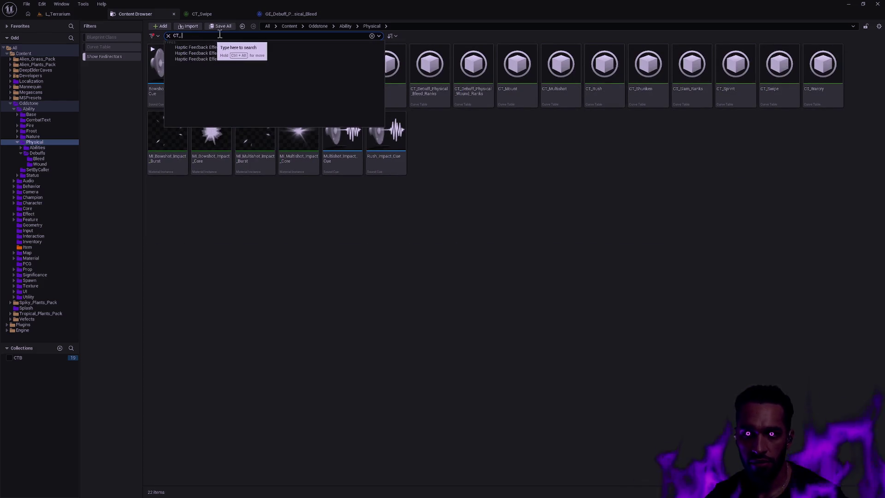
left_click(431, 238)
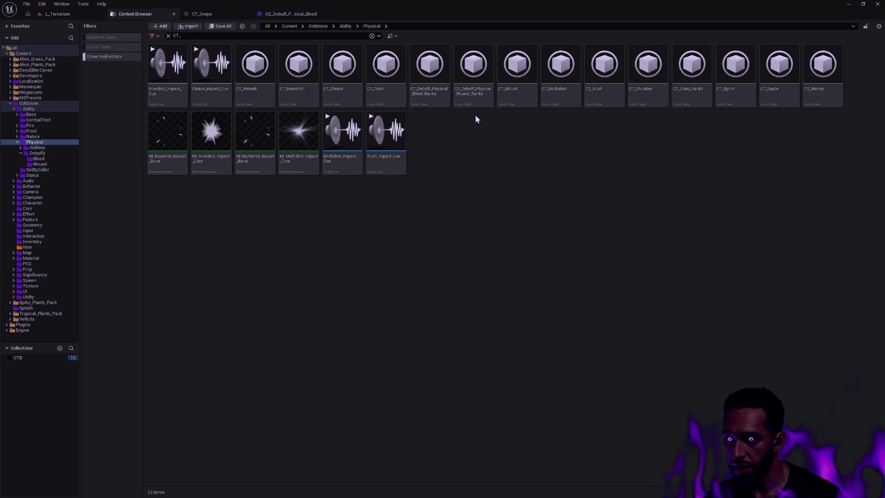
left_click(687, 90)
left_click(482, 93, "ctrl")
left_click(442, 90, "ctrl")
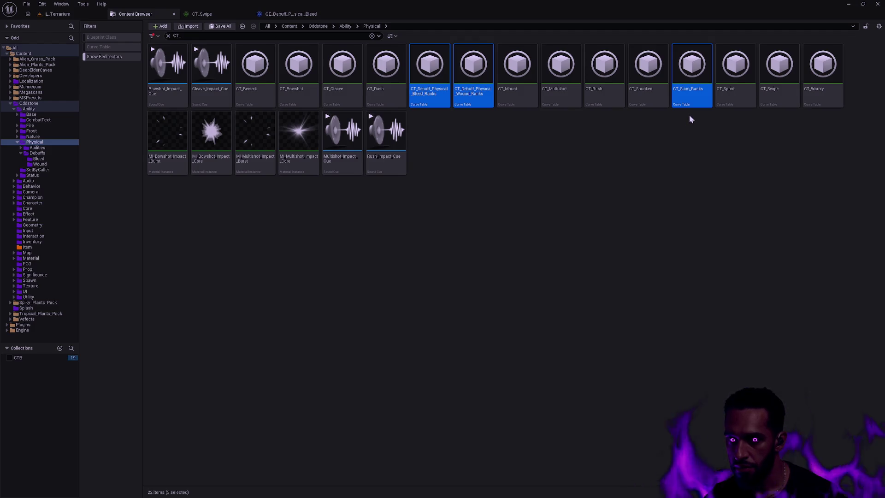
double_click(687, 79)
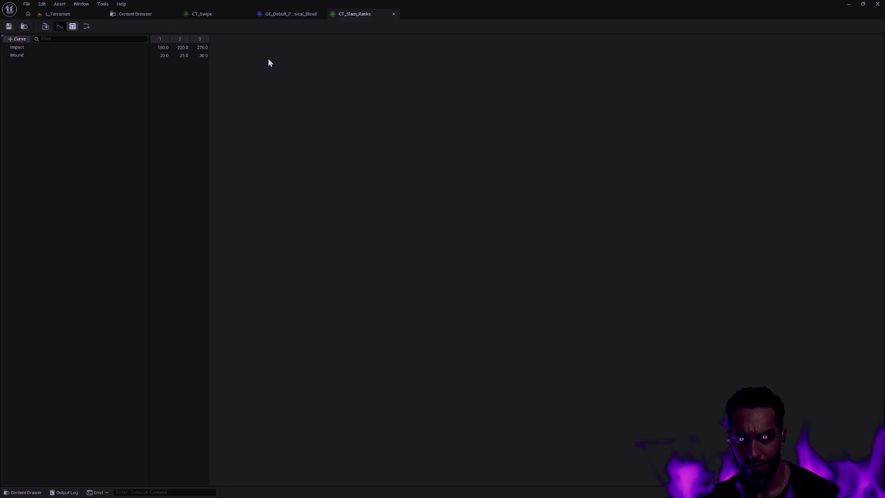
- Locate CT_Slam_Ranks in the Slam folder and begin renaming it
key("ctrl+b")
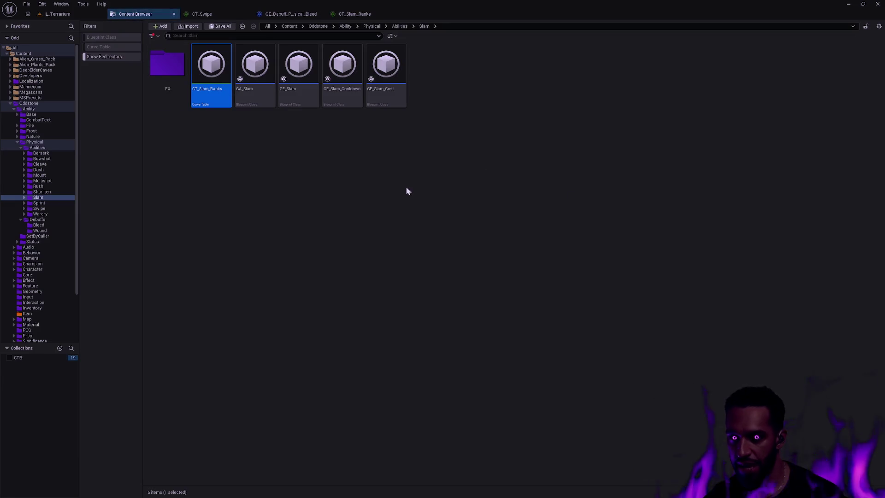
left_click(353, 17)
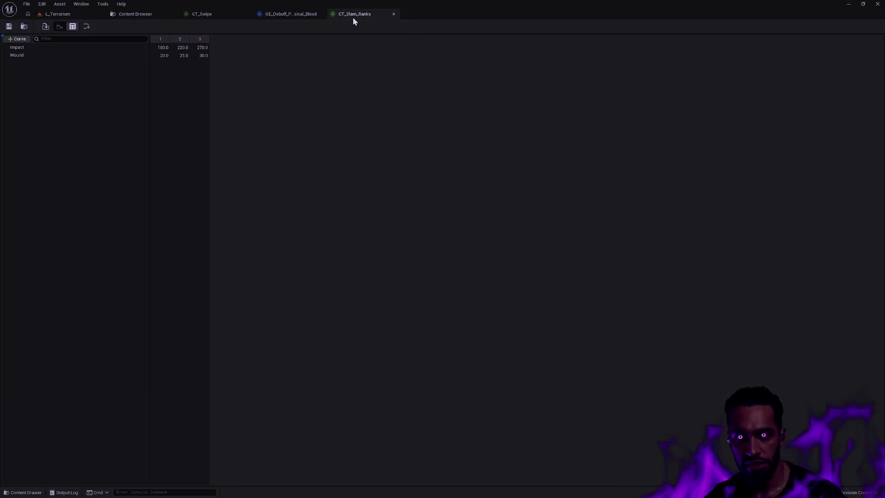
left_click(24, 26)
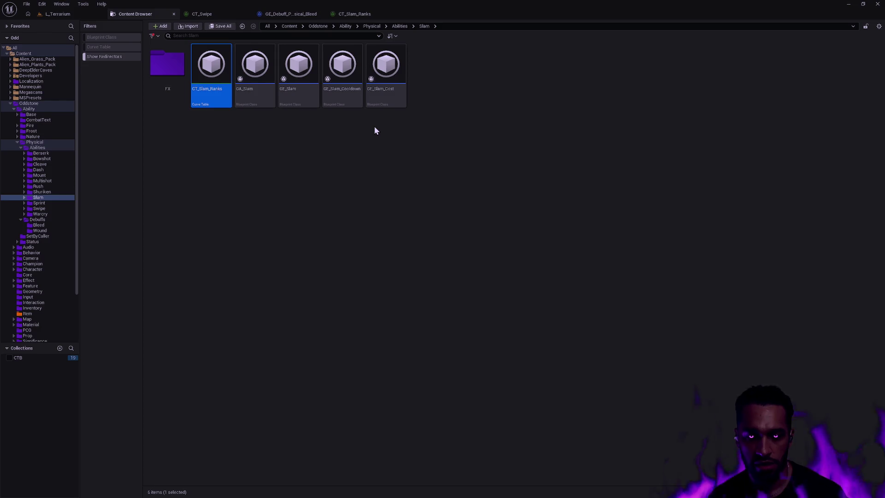
key("F2")
- Rename the Slam rank table to CT_Slam
key("End")
key("BackSpace")
key("BackSpace")
key("BackSpace")
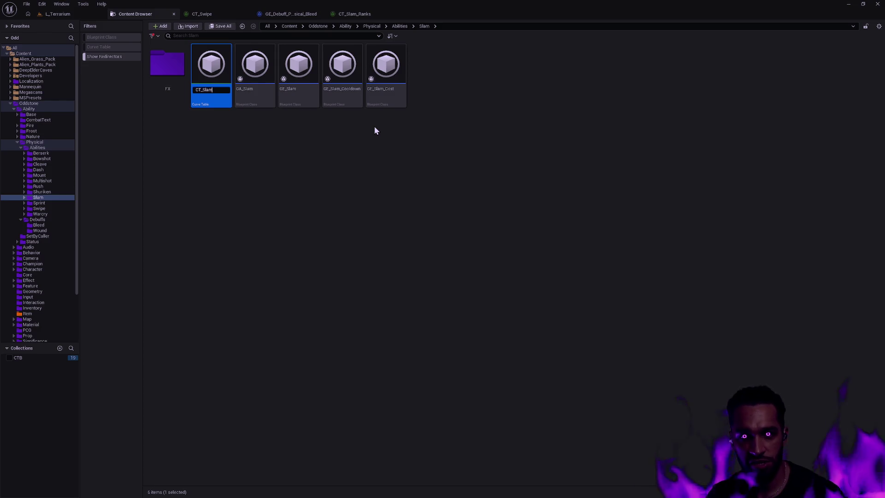
key("Return")
- Set CT_Slam's Impact values to 18, 22 and 26 and save the table
left_click(466, 149)
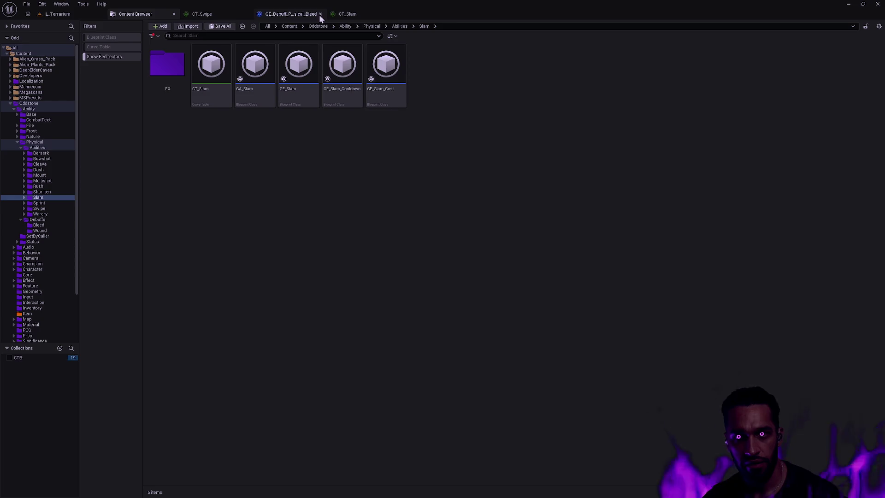
left_click(355, 15)
left_click(162, 47)
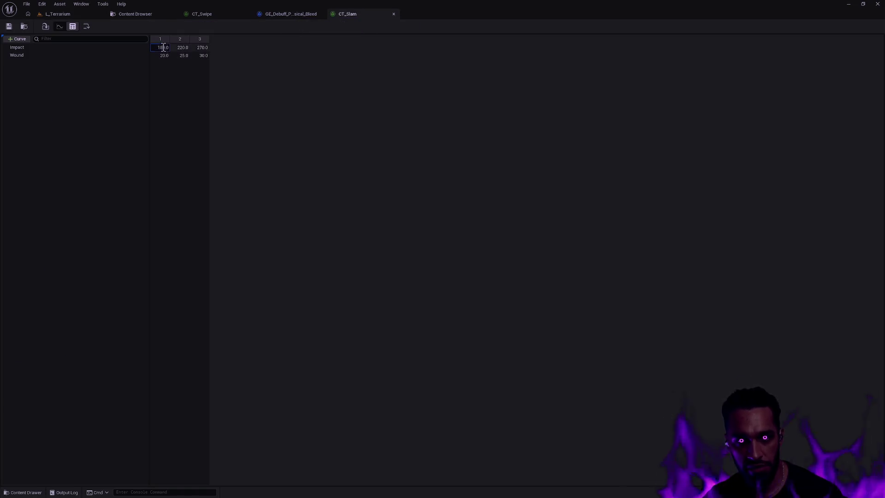
type("18")
key("Tab")
type("22")
key("Tab")
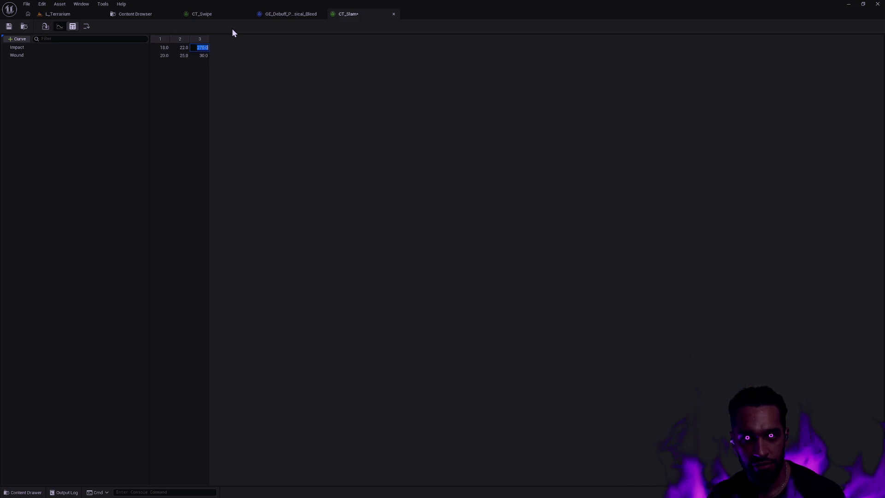
type("26")
key("Return")
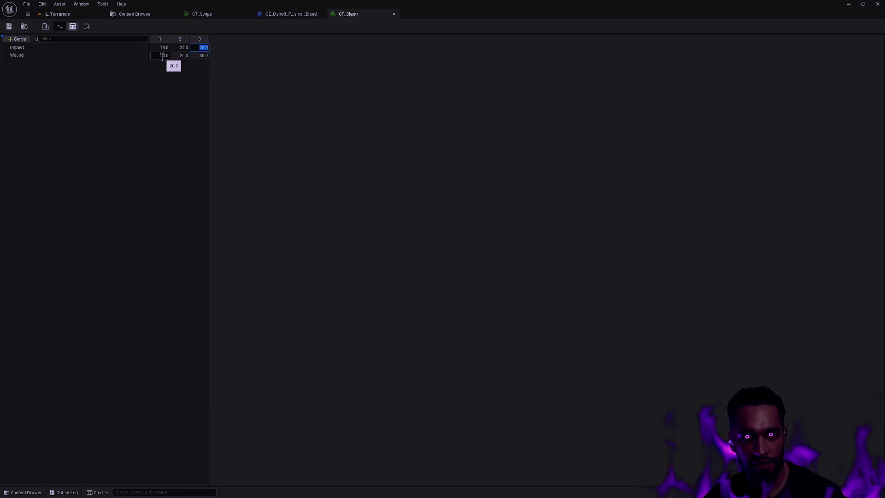
left_click(9, 26)
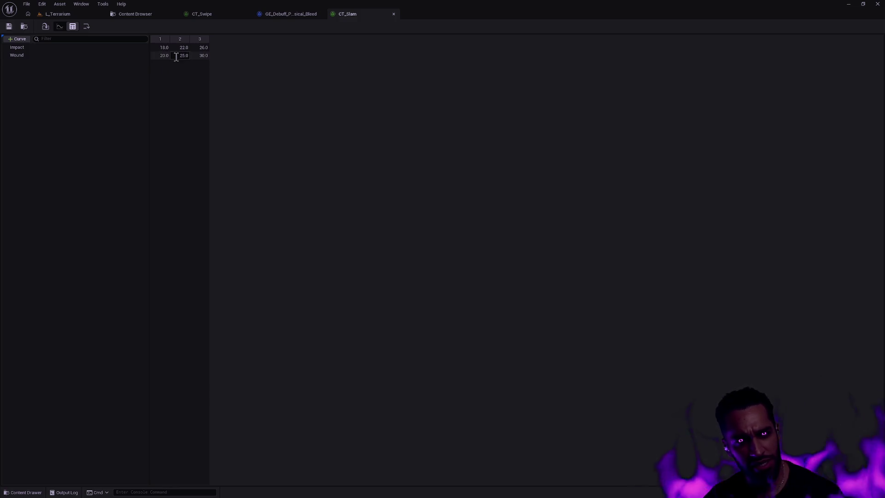
left_click(286, 14)
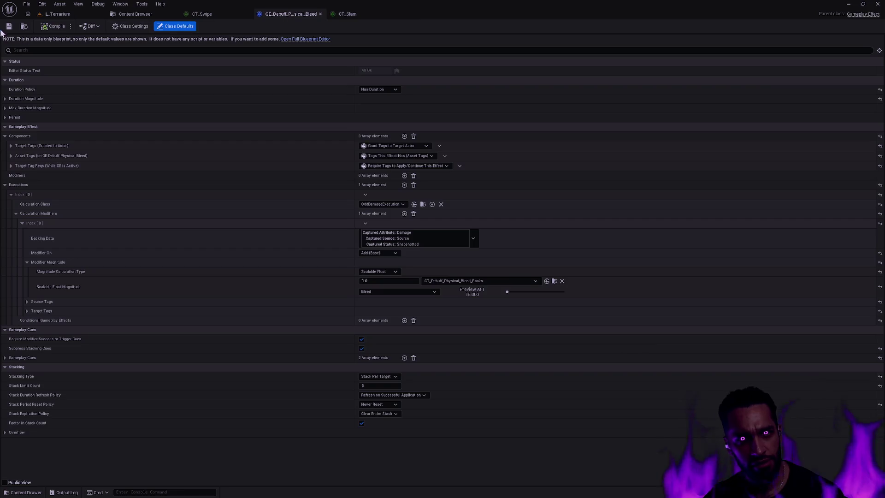
- Search assets for 'Wound' and open CT_Debuff_Physical_Wound_Ranks from the Wound folder
left_click(24, 26)
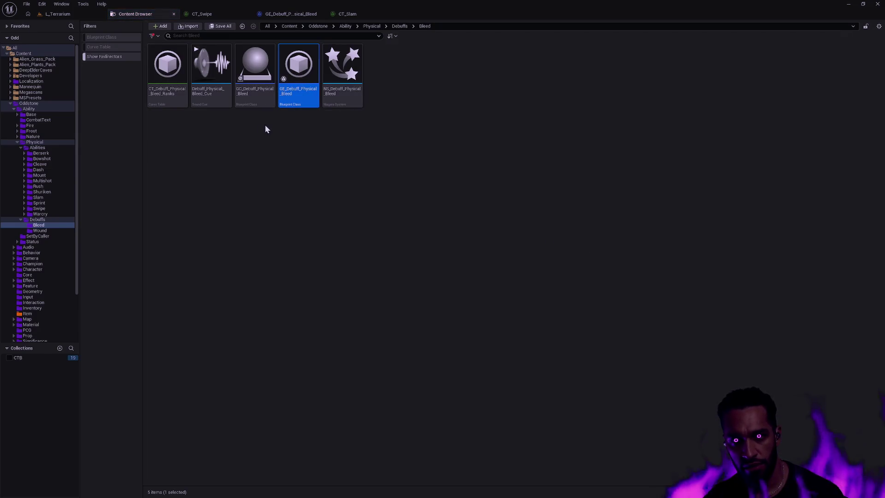
mouse_move(317, 99)
left_click(391, 128)
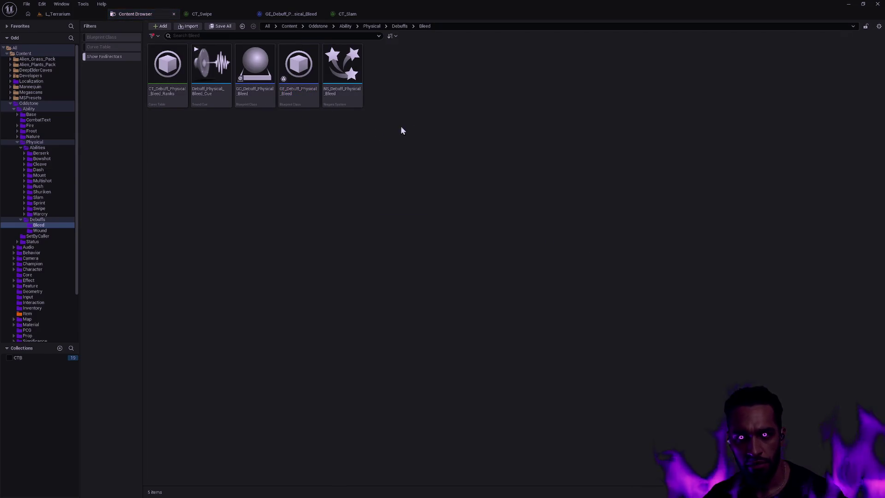
left_click(207, 37)
type("Wound")
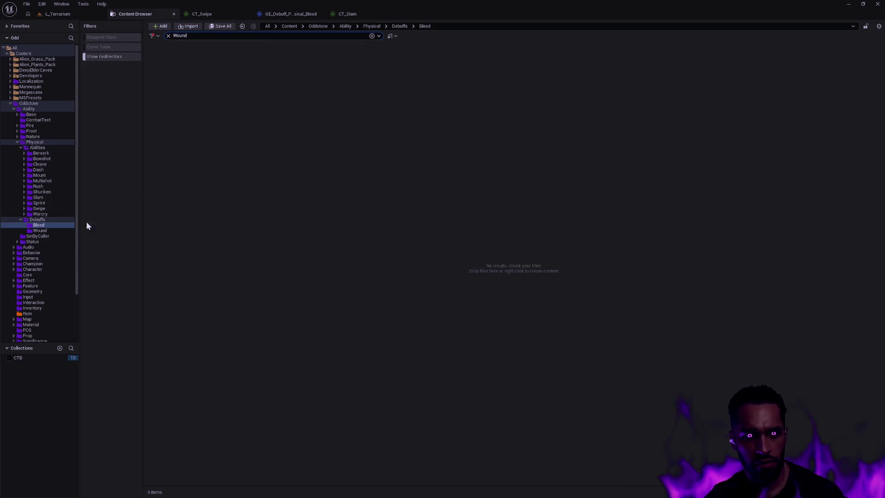
left_click(40, 230)
mouse_move(266, 93)
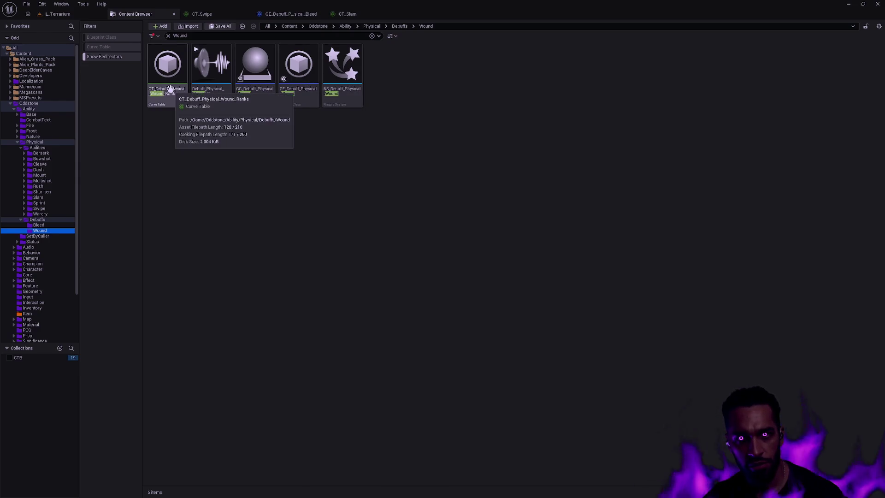
double_click(160, 91)
key("ctrl+space")
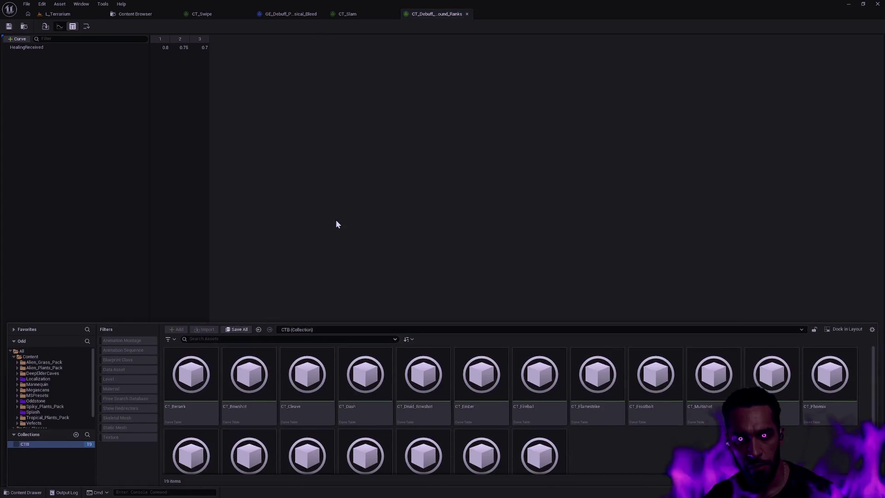
- Open GE_Debuff_Physical_Wound and compare its Healing modifier's HealingReceived curve row against the Wound rank table
key("ctrl+space")
left_click(24, 26)
double_click(295, 77)
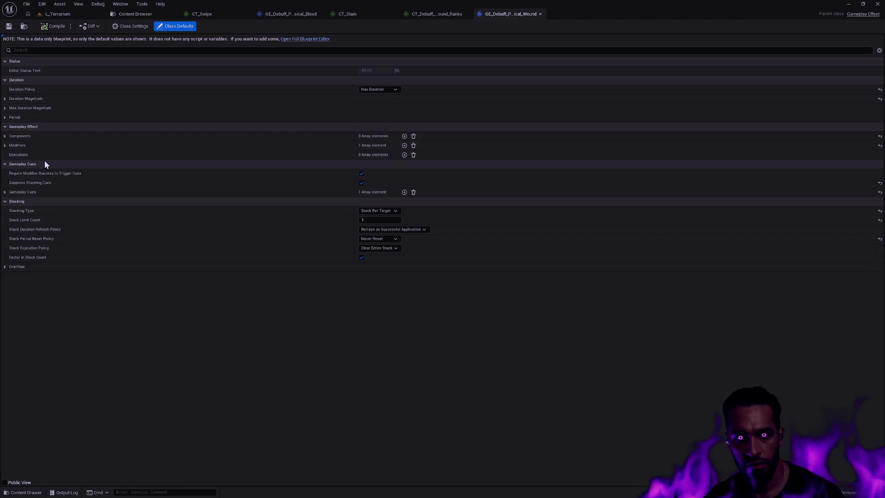
left_click(4, 146)
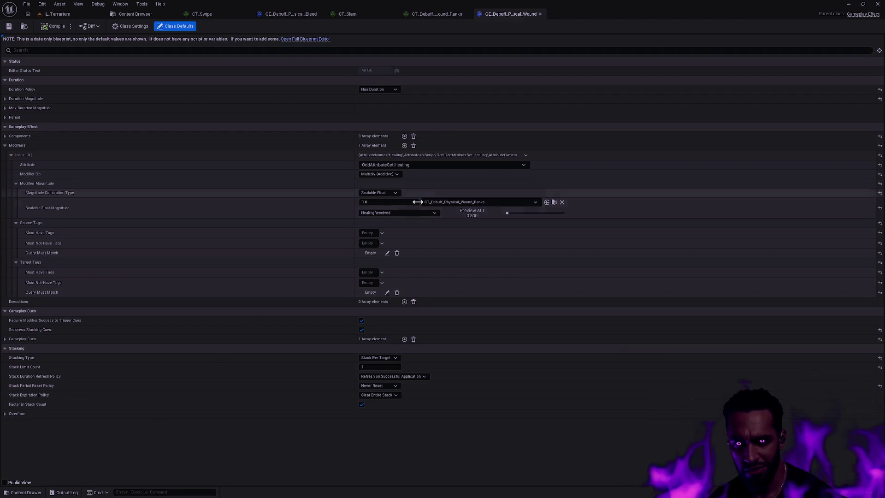
left_click(411, 212)
left_click(432, 18)
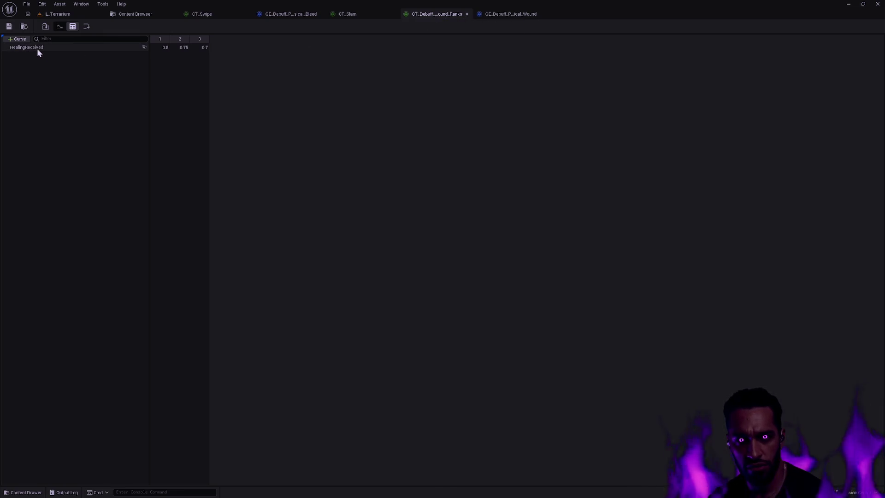
left_click(504, 13)
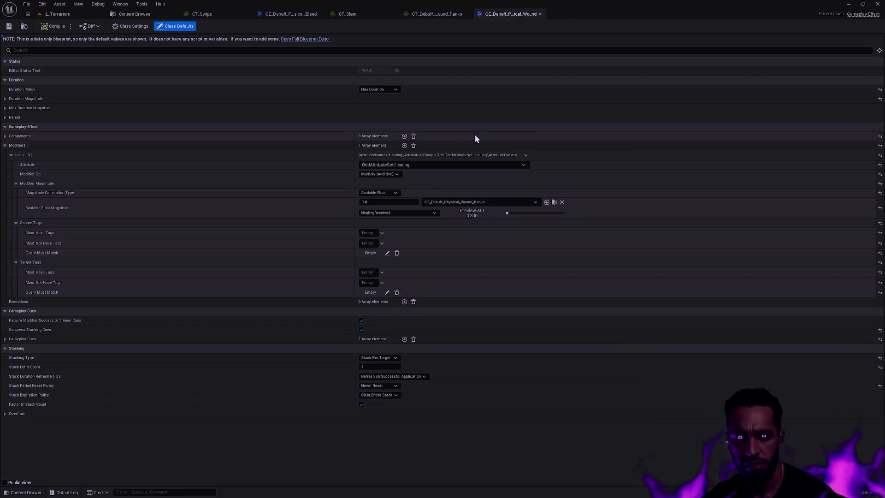
left_click(445, 13)
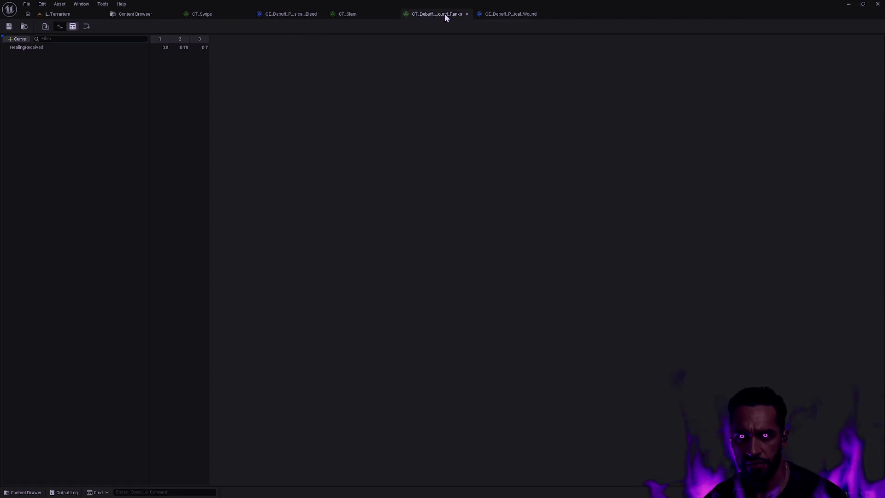
- Delete the Wound curve from CT_Slam and the Bleed curve from CT_Swipe, saving both tables
left_click(358, 16)
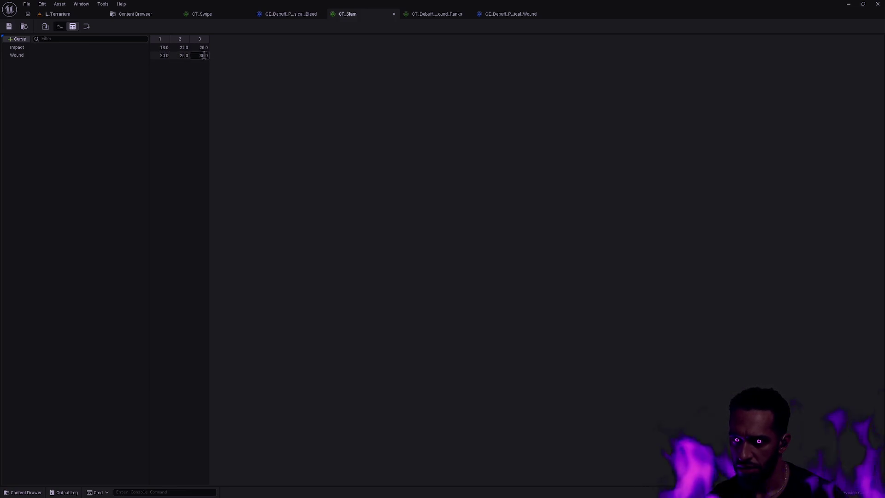
right_click(31, 59)
left_click(61, 71)
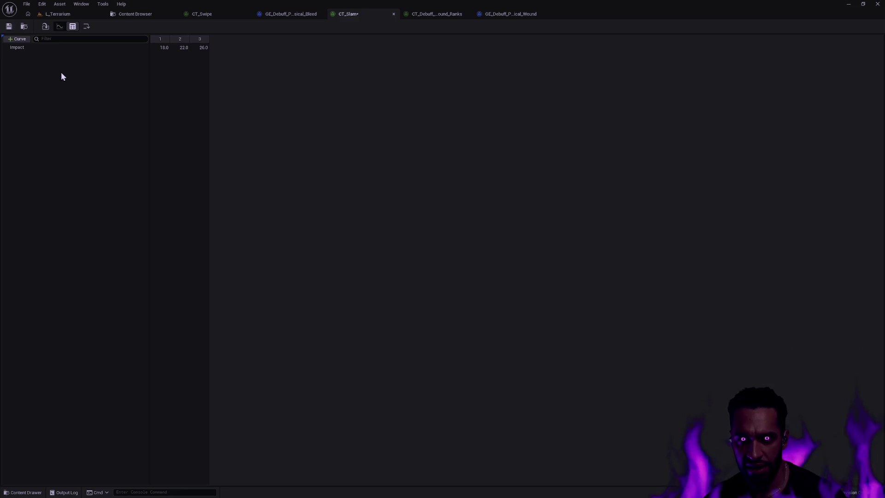
left_click(211, 14)
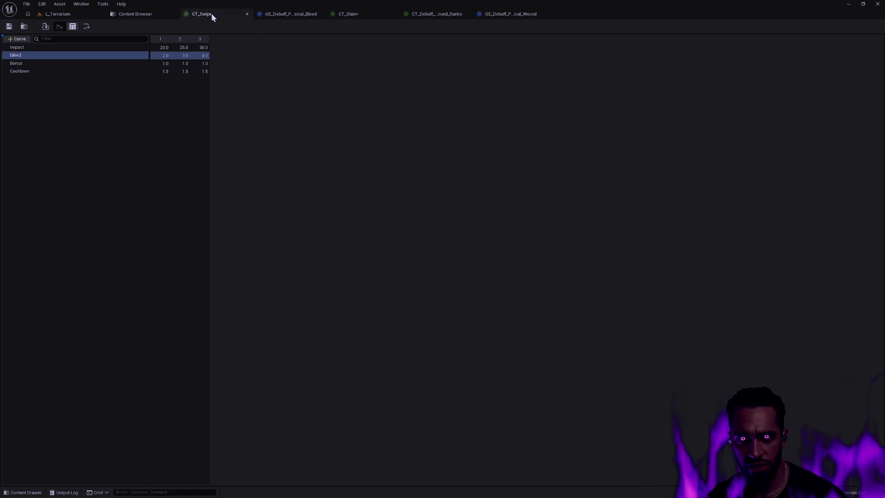
right_click(26, 55)
left_click(54, 69)
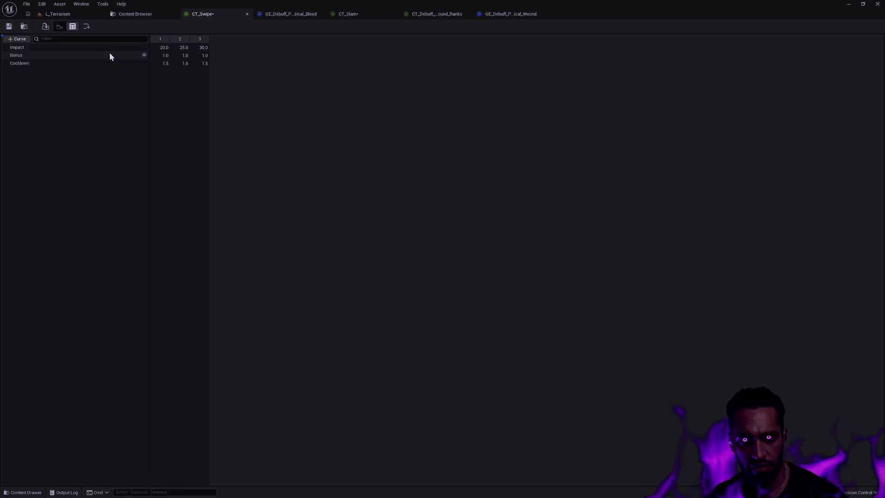
left_click(393, 17)
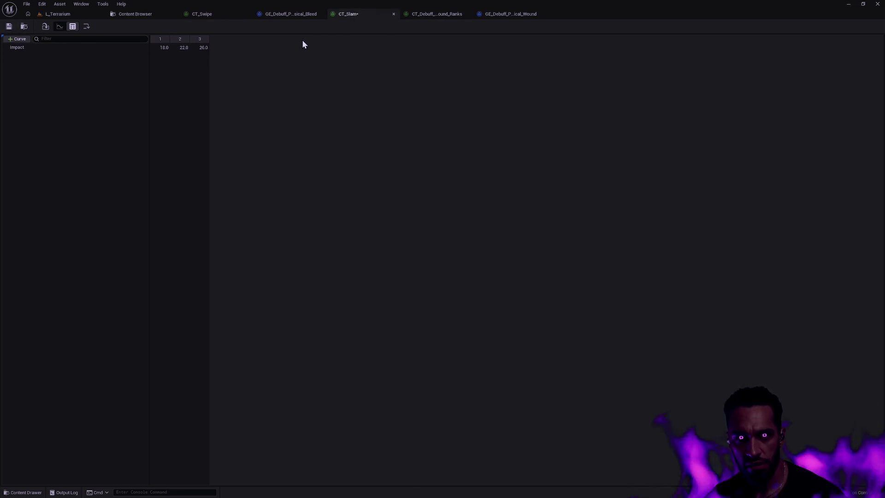
left_click(8, 26)
- Review the Wound values, then close the Wound debuff effect and Wound ranks table
left_click(433, 13)
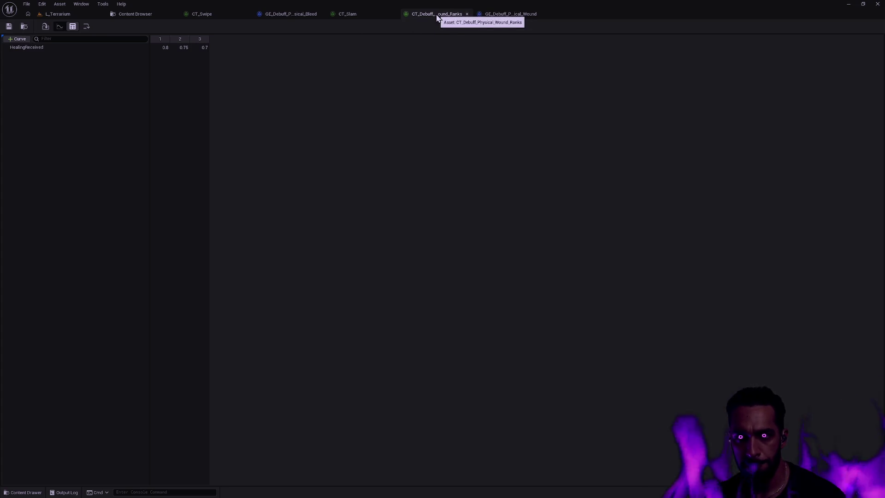
left_click(511, 15)
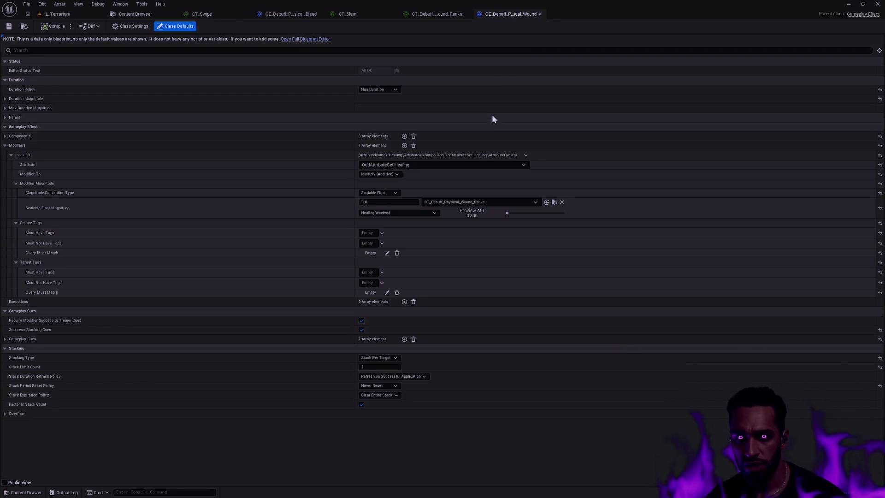
left_click(540, 14)
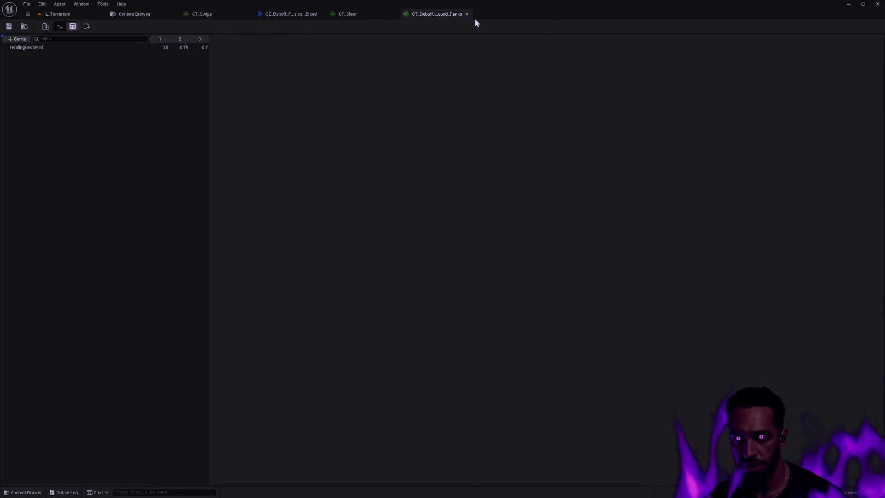
left_click(467, 14)
left_click(279, 13)
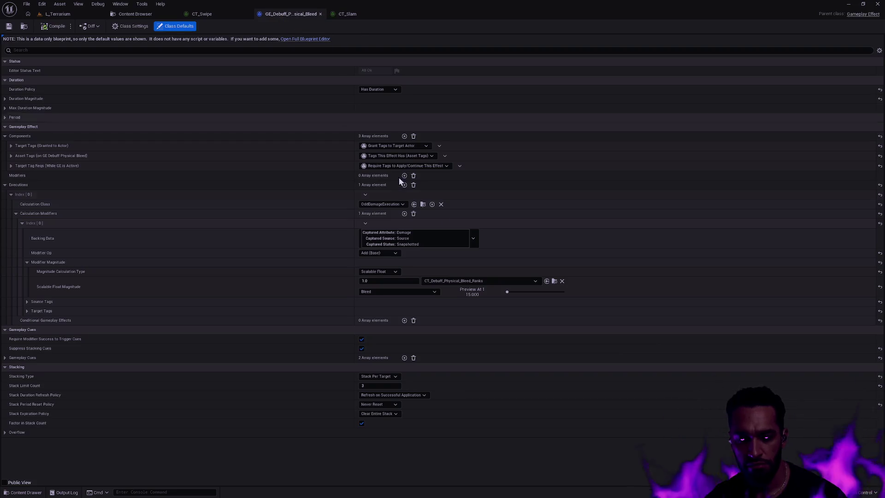
- Set the Bleed curve in CT_Debuff_Physical_Bleed_Ranks to 1.0, 2.0 and 3.0, then save and close it
left_click(555, 281)
double_click(173, 81)
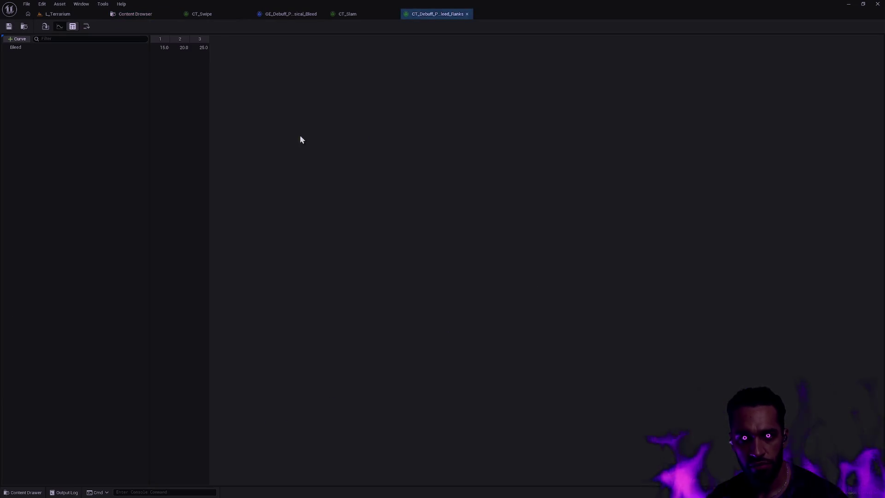
left_click(164, 48)
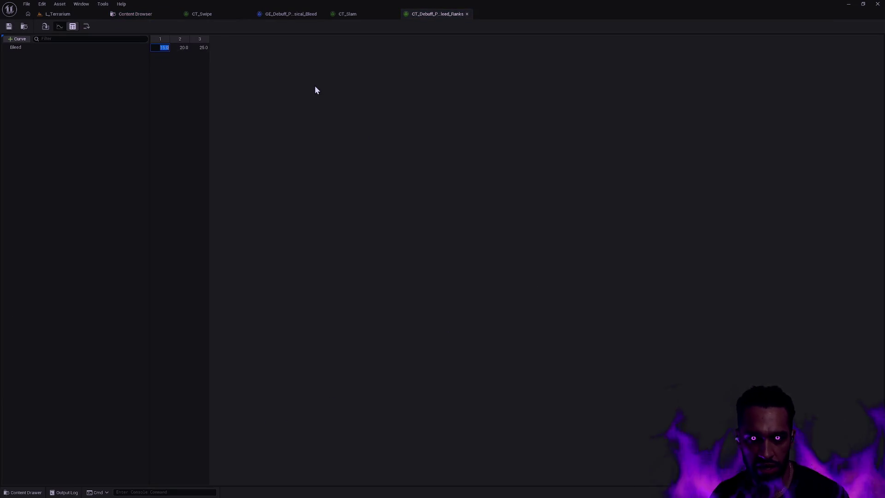
type("1")
key("Tab")
type("2")
key("Tab")
type("3")
key("Return")
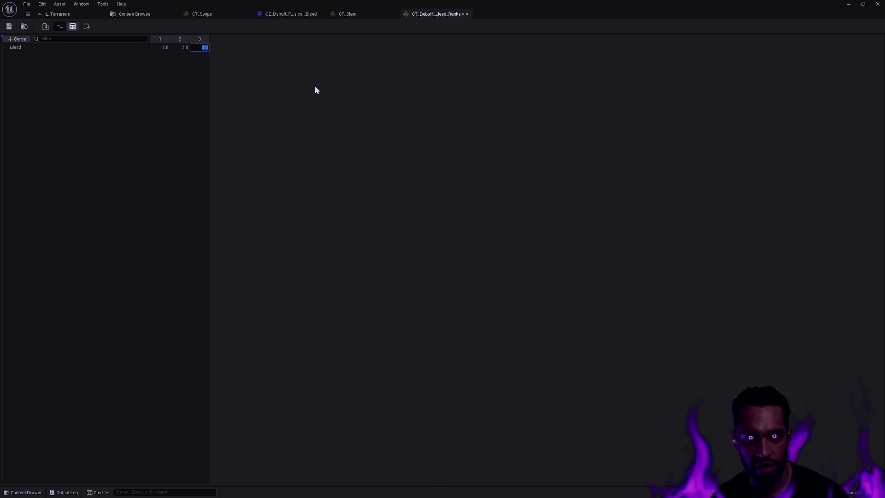
left_click(308, 82)
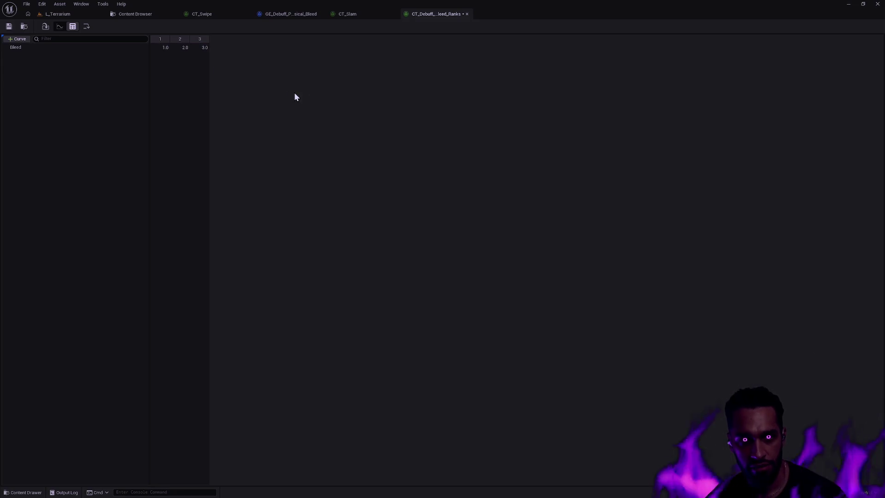
left_click(8, 27)
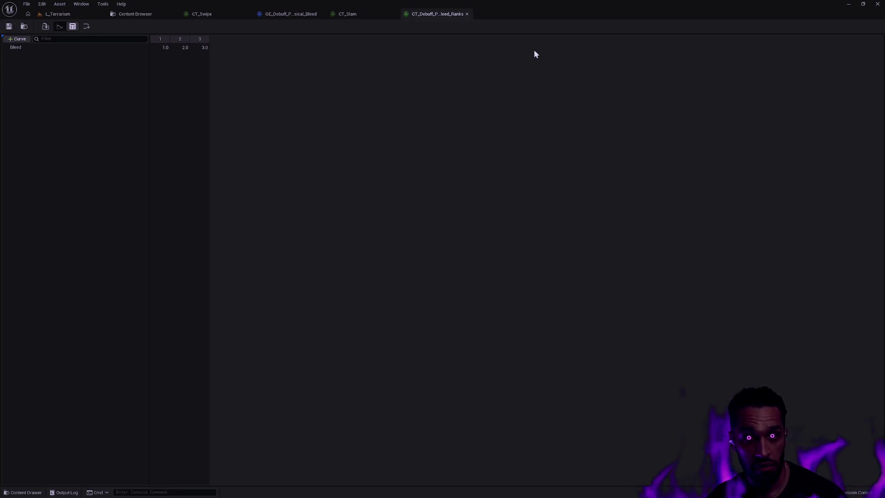
left_click(467, 14)
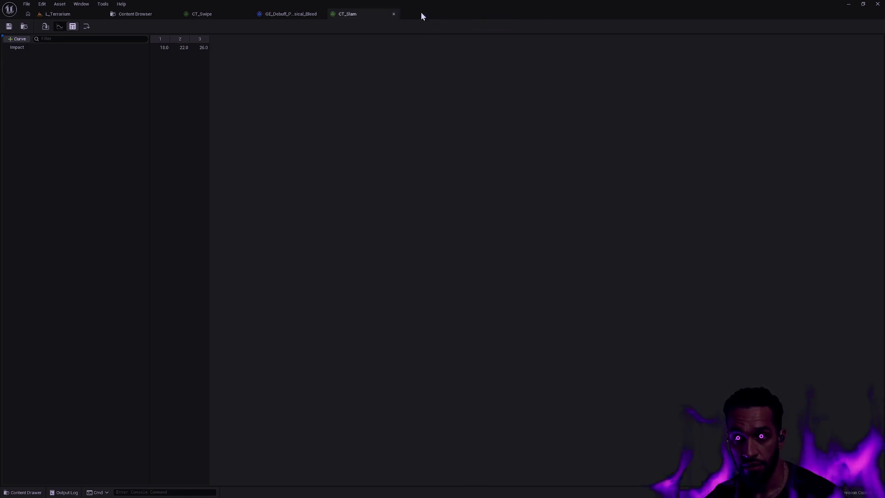
- Close the CT_Slam, Bleed effect and CT_Swipe tabs and play-in-editor in L_Terrarium
left_click(393, 14)
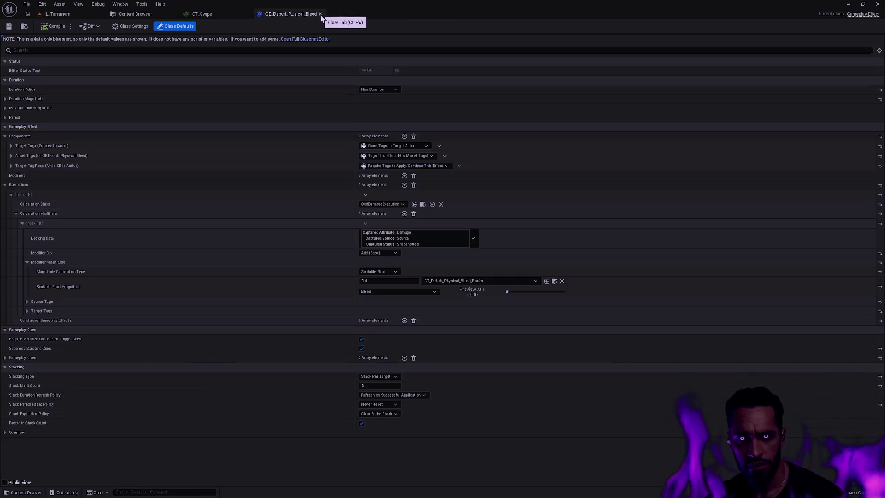
left_click(320, 14)
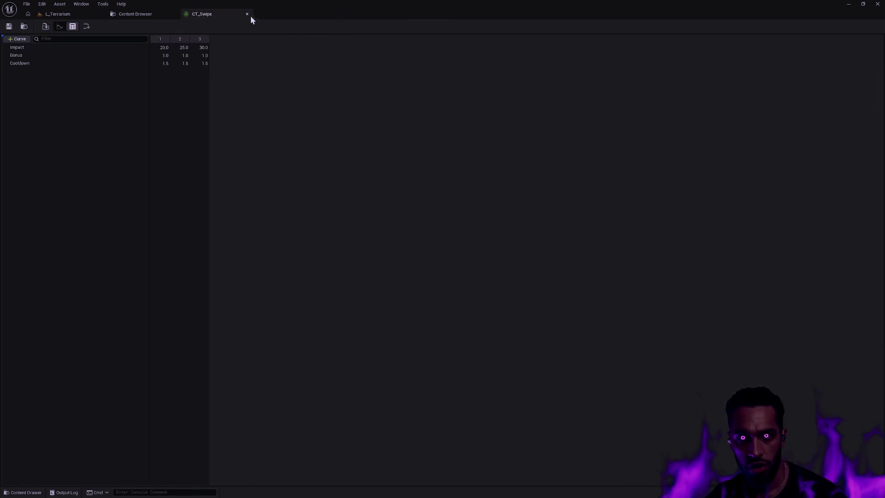
left_click(248, 13)
left_click(55, 14)
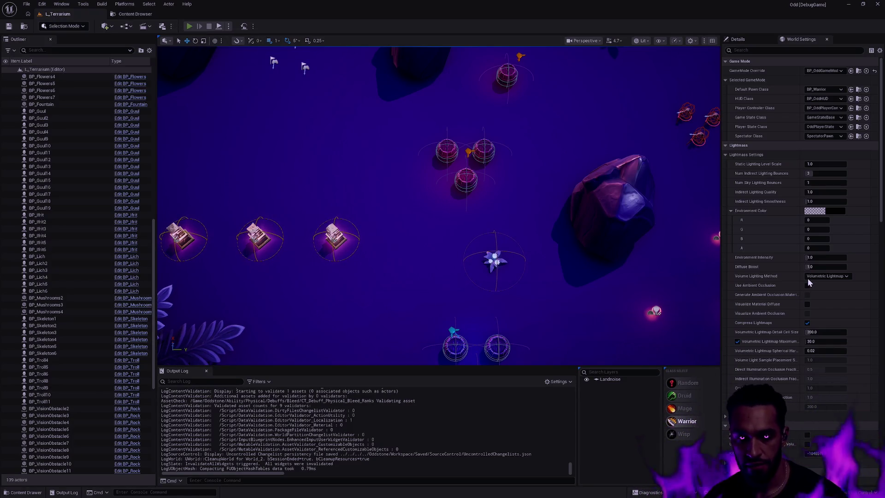
key("alt+p")
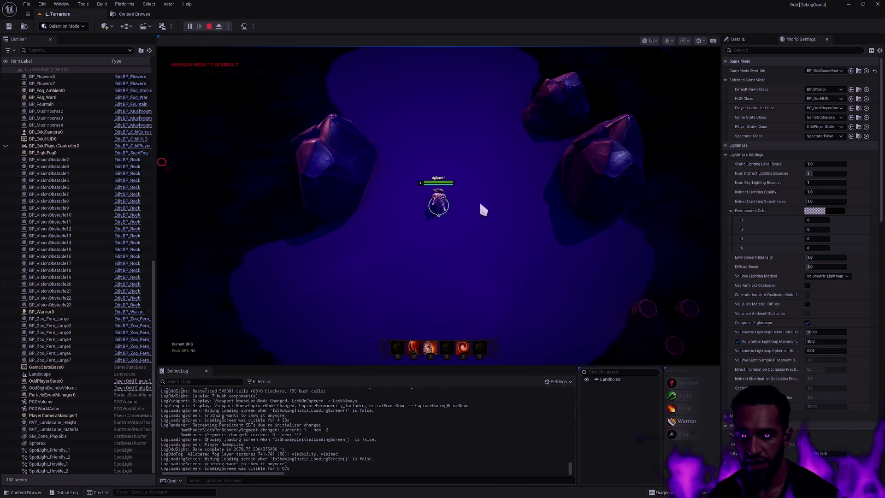
- Stop the Terrarium play session and show the Content Drawer with the CTB curve tables
key("Escape")
key("ctrl+space")
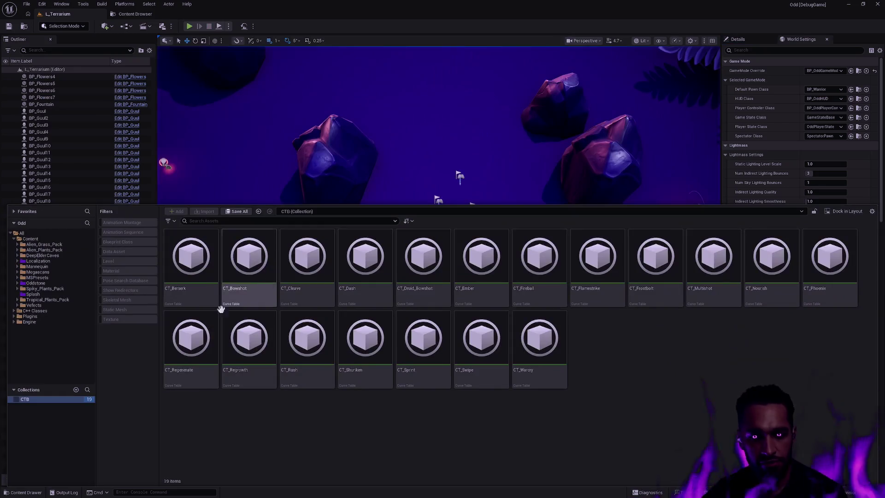
- Load the Feywood level from Oddstone > Map > Feywood without saving the game mode
left_click(18, 283)
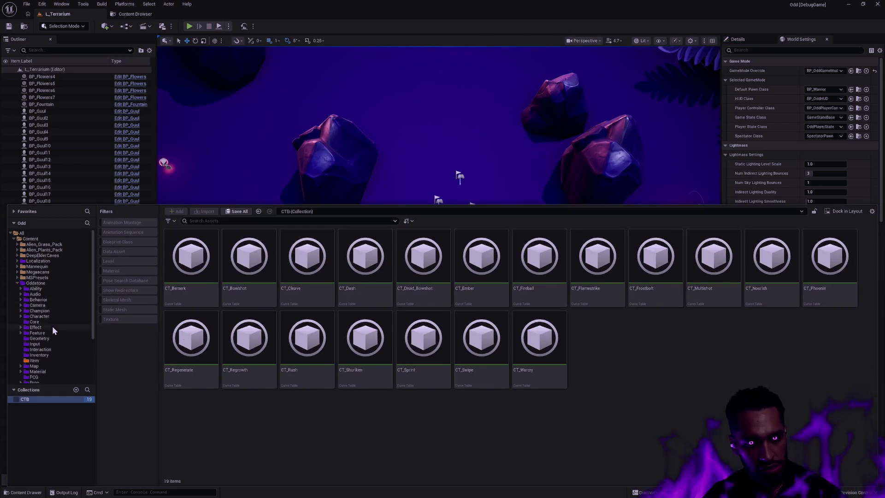
left_click(44, 366)
scroll(69, 349, "down", 2)
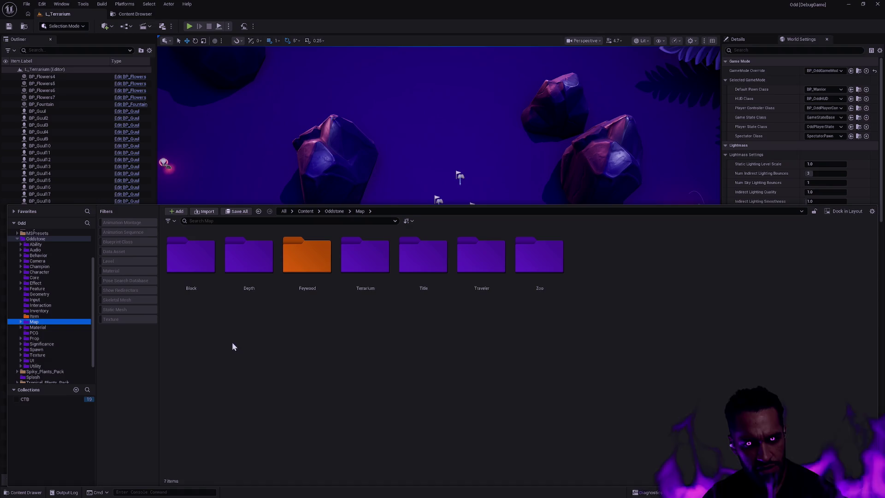
double_click(316, 272)
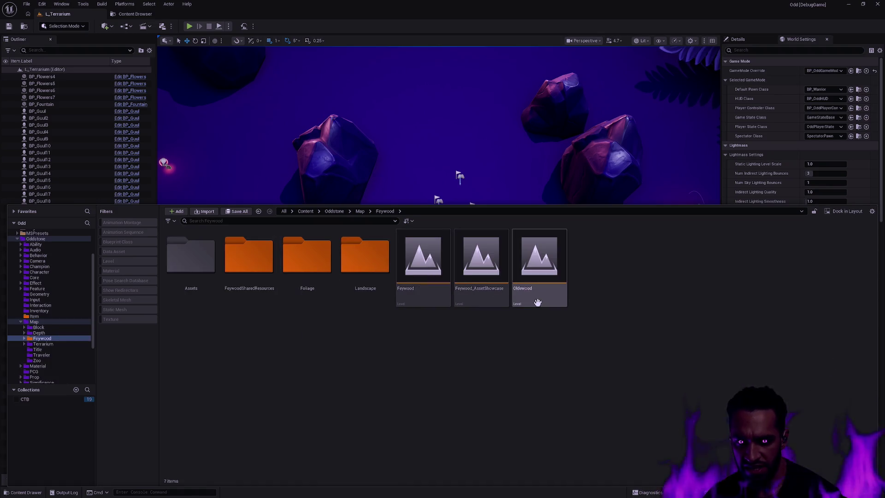
double_click(428, 299)
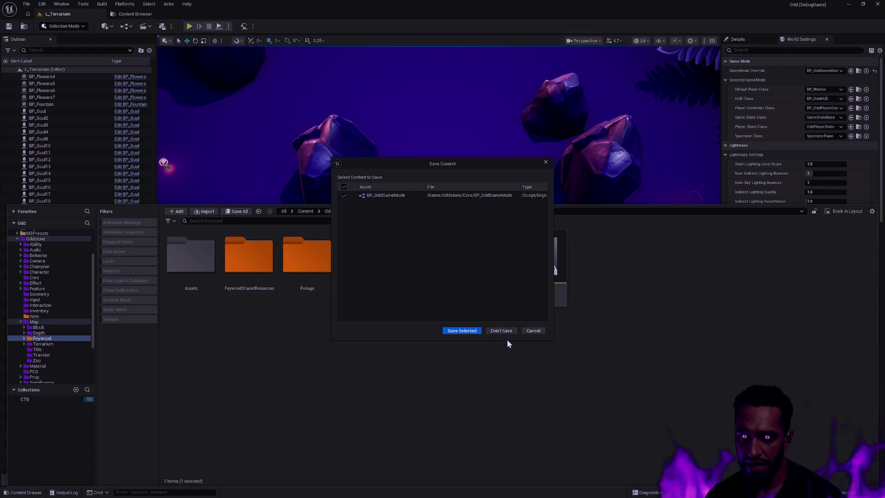
left_click(466, 333)
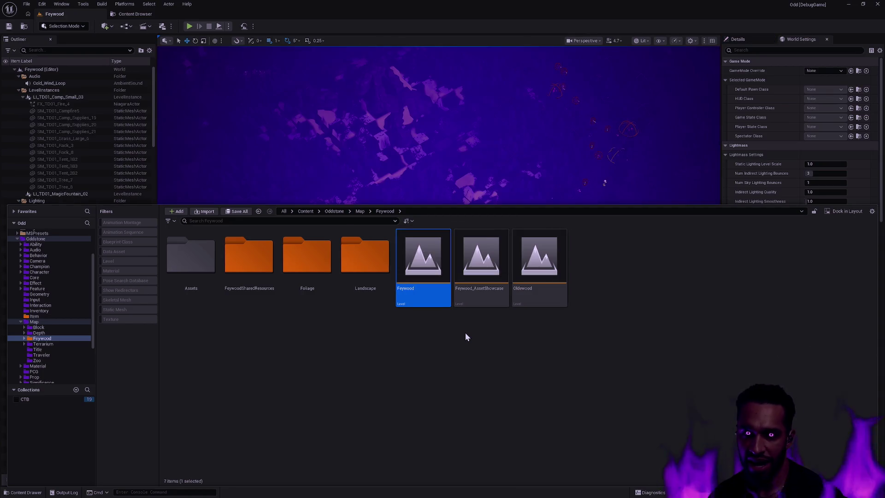
- Fly the viewport camera over Feywood's dirt path in fullscreen view, then start a playtest
left_click(526, 178)
left_click_drag(495, 227, 491, 185)
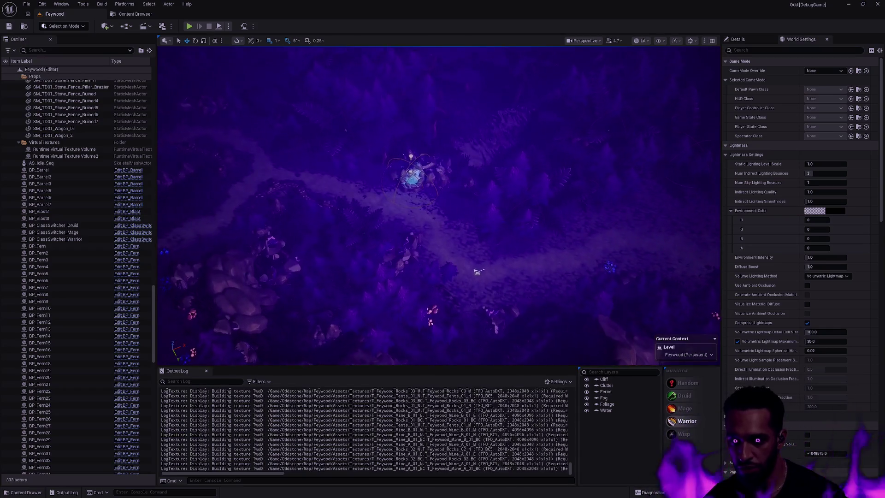
scroll(438, 205, "up", 3)
mouse_move(481, 258)
left_mouse_down()
mouse_move(481, 231)
mouse_move(730, 387)
left_mouse_up()
key("F11")
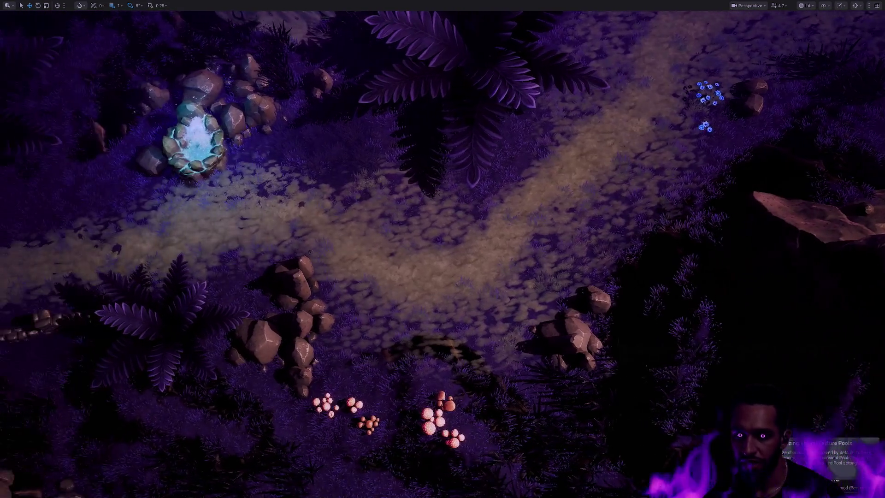
key("alt+p")
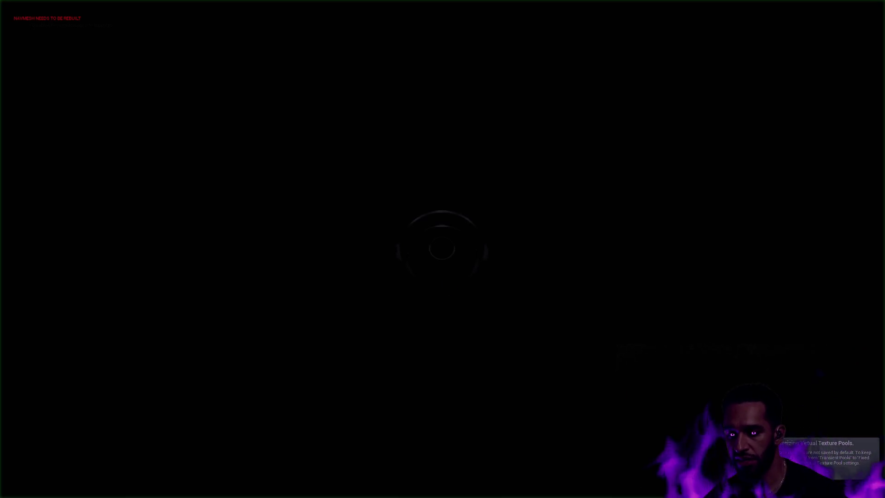
- Walk the Warrior along the Feywood forest path, re-centring the camera on the hero
left_click(502, 223)
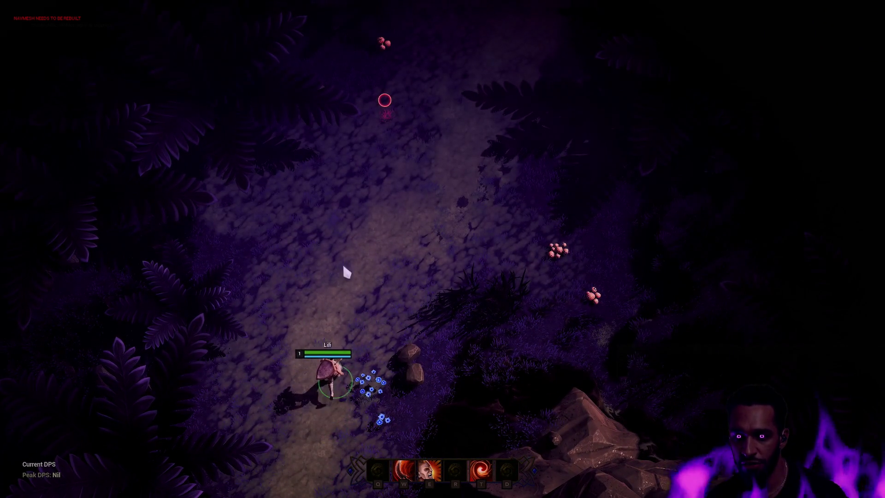
left_click(327, 355)
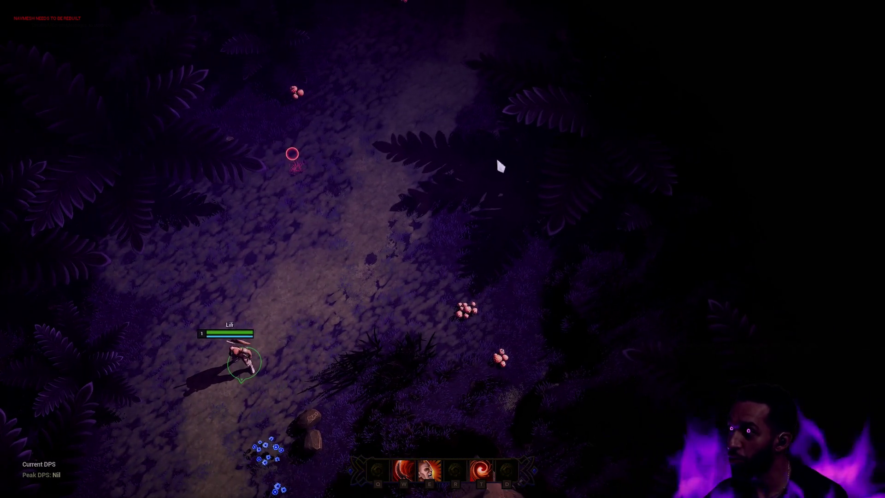
key("space")
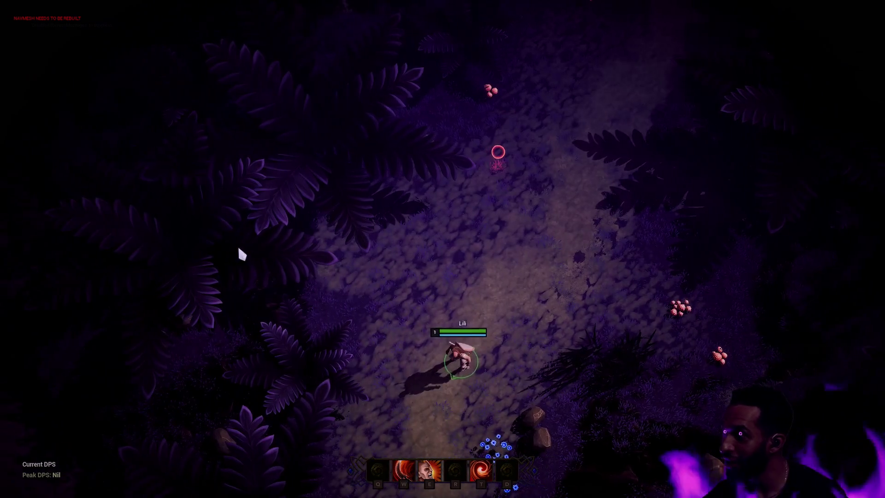
left_click_drag(482, 313, 549, 267)
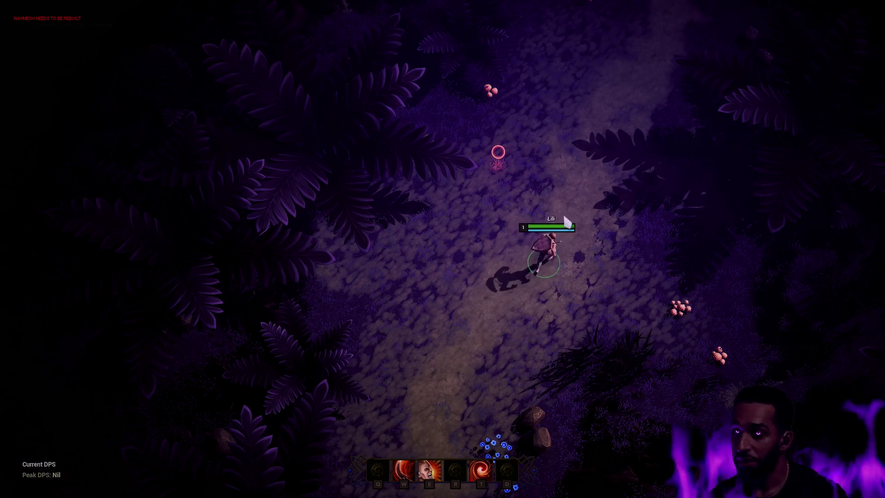
key("space")
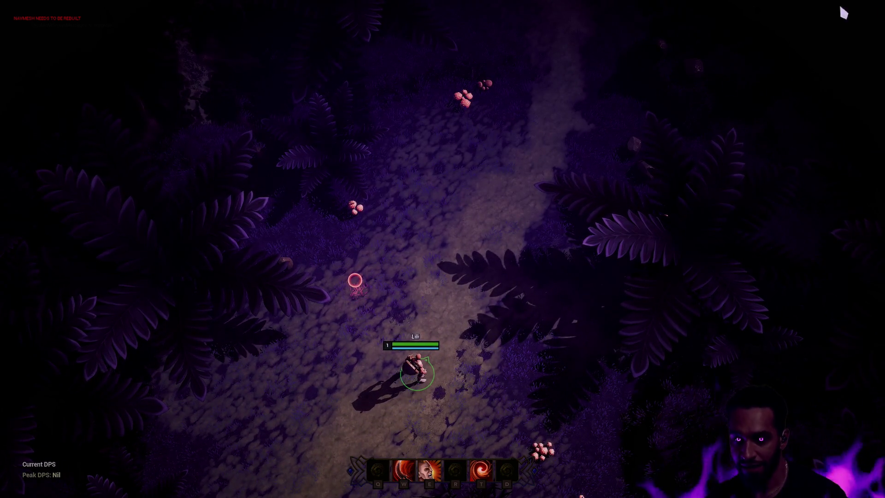
left_click(433, 230)
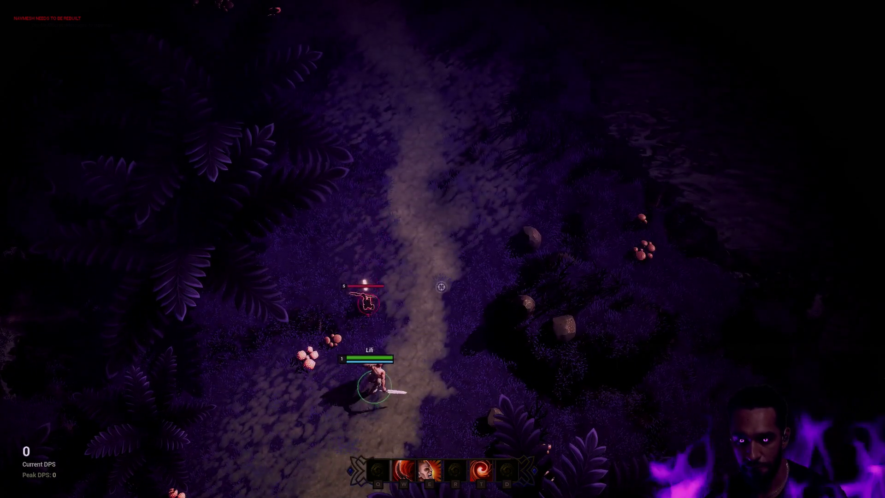
- Fight enemies up the path with the W, E and T abilities, then stop playing
key("w")
left_click(449, 198)
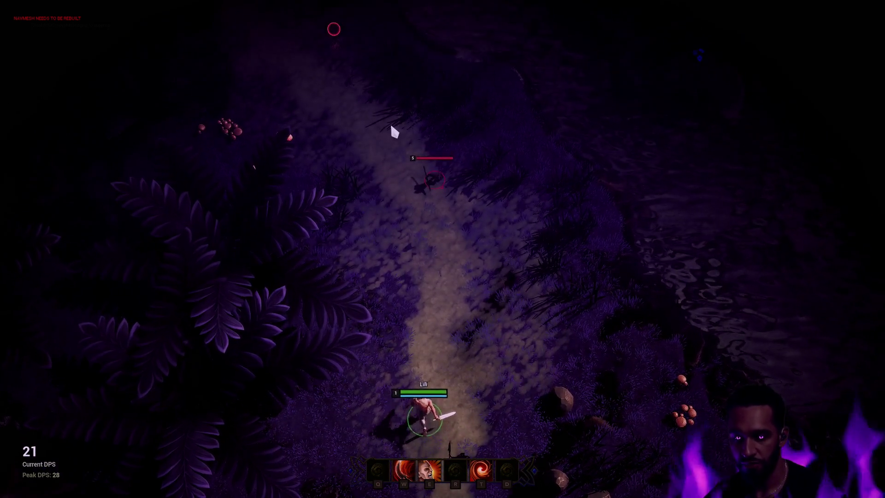
key("e")
key("t")
key("w")
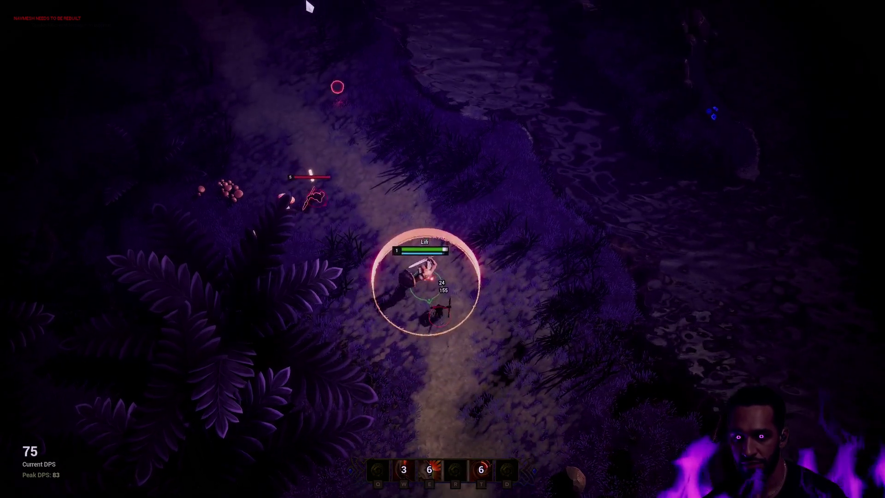
left_click(297, 226)
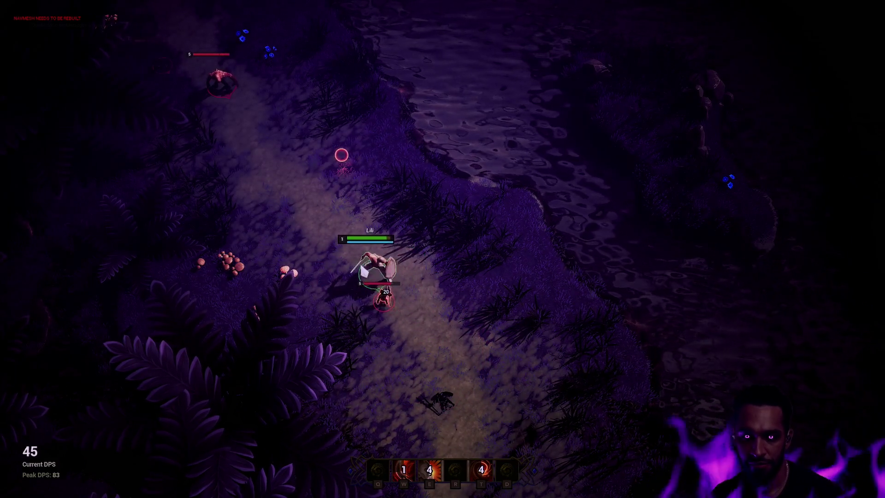
key("w")
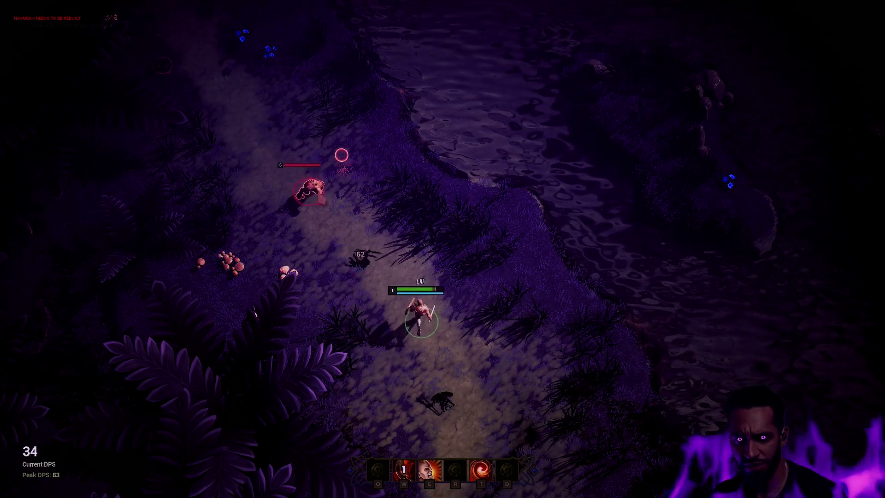
key("t")
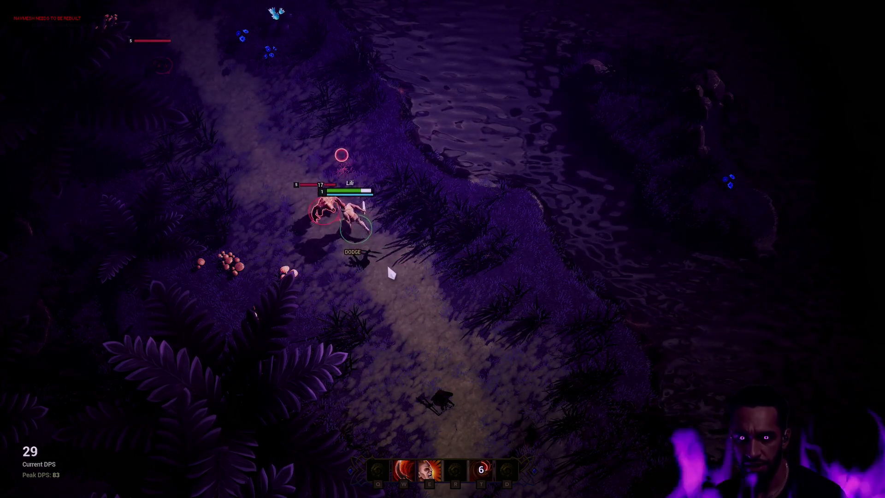
key("w")
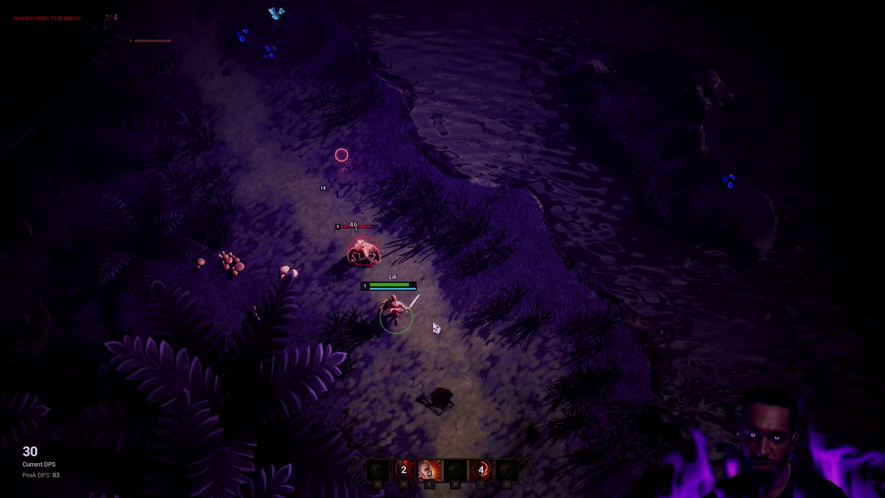
key("Escape")
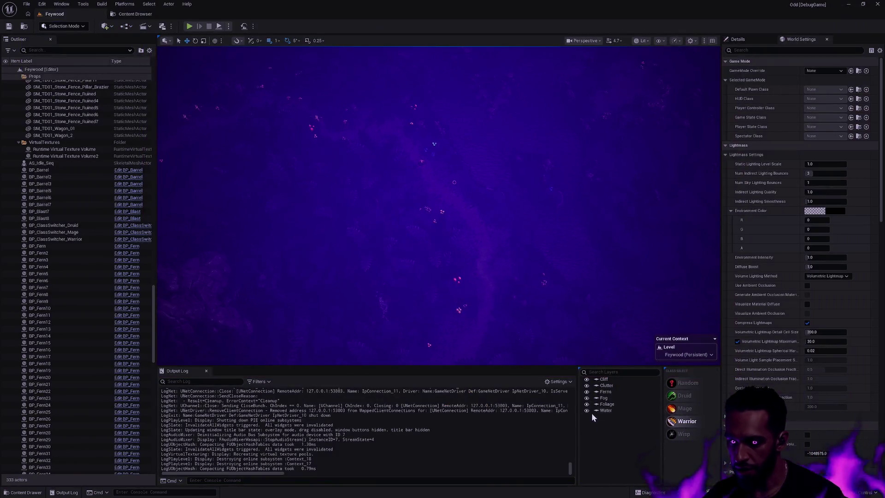
- Survey the whole Feywood map in a fullscreen viewport, then restore the editor panels
key("F11")
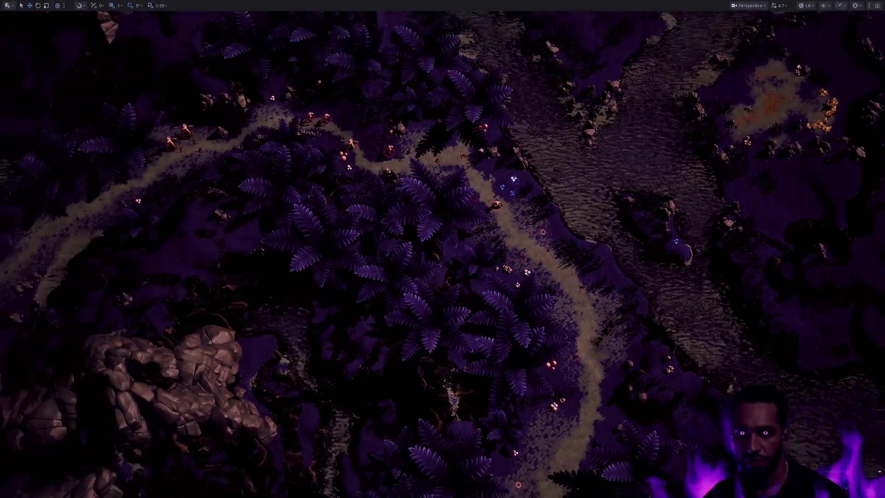
scroll(442, 249, "down", 10)
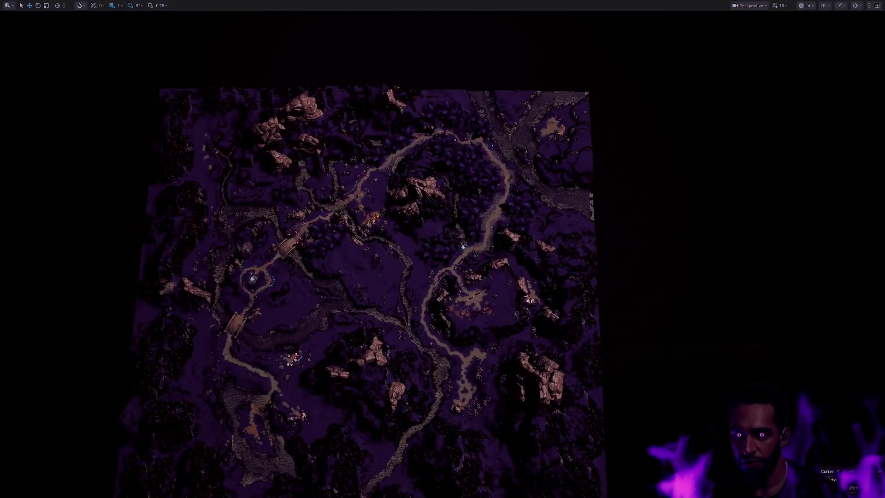
scroll(442, 249, "up", 8)
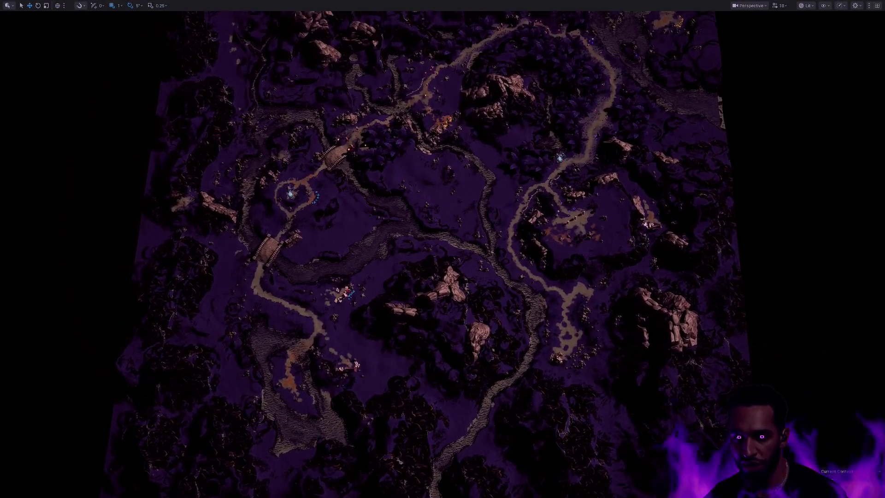
key("Up")
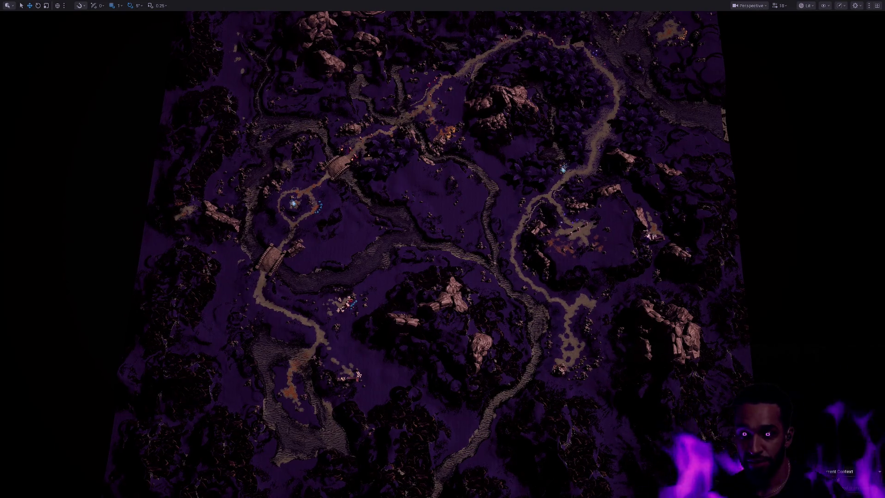
key("Down")
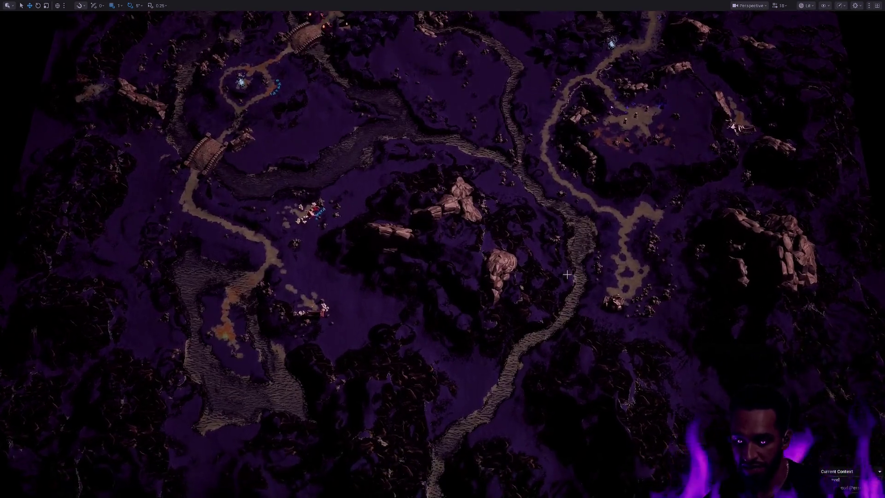
key("F11")
- Hide the Foliage, Ferns, Clutter, Cliff and Water layers and view the bare terrain obliquely
left_click(587, 404)
left_click(587, 391)
left_click(587, 386)
left_click(587, 379)
left_click(588, 410)
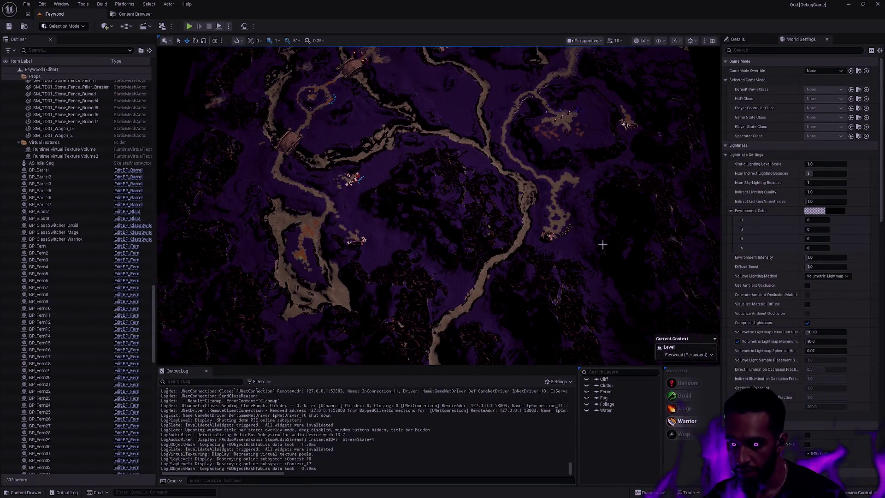
left_click_drag(537, 193, 537, 47)
left_click_drag(665, 288, 665, 289)
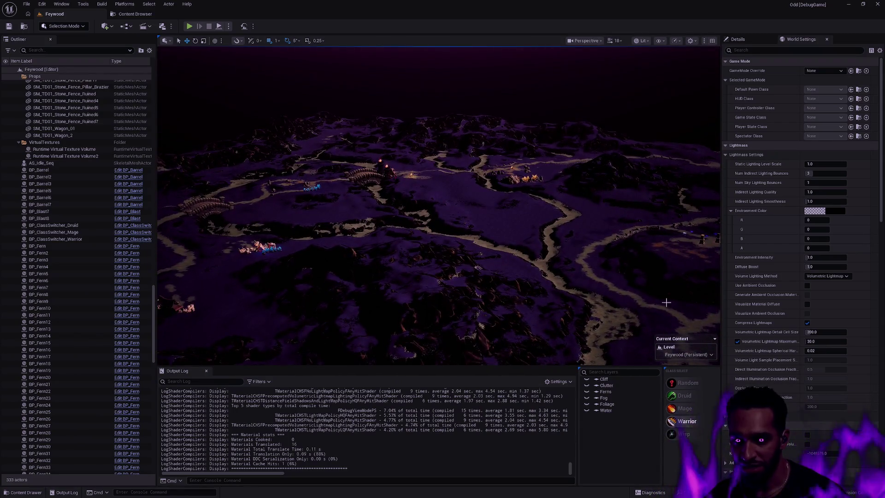
- Show the Water, Foliage, Fog, Ferns, Clutter and Cliff layers again
left_click(586, 411)
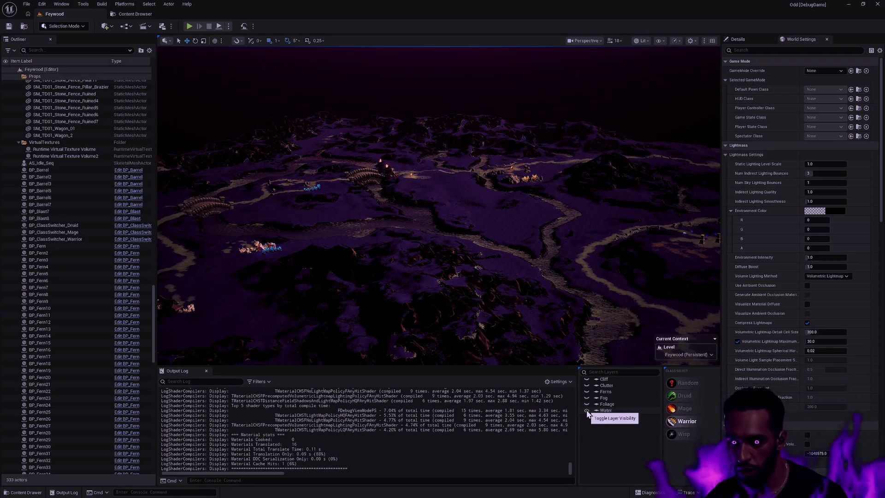
left_click(586, 404)
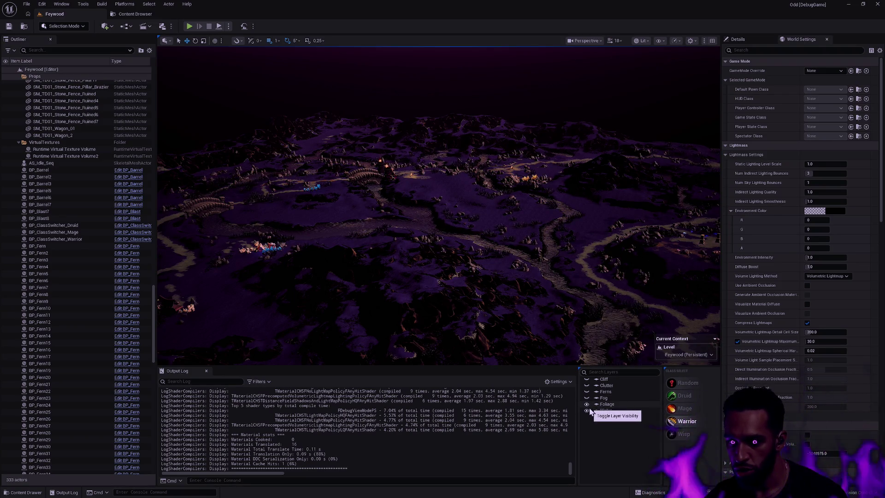
left_click(587, 398)
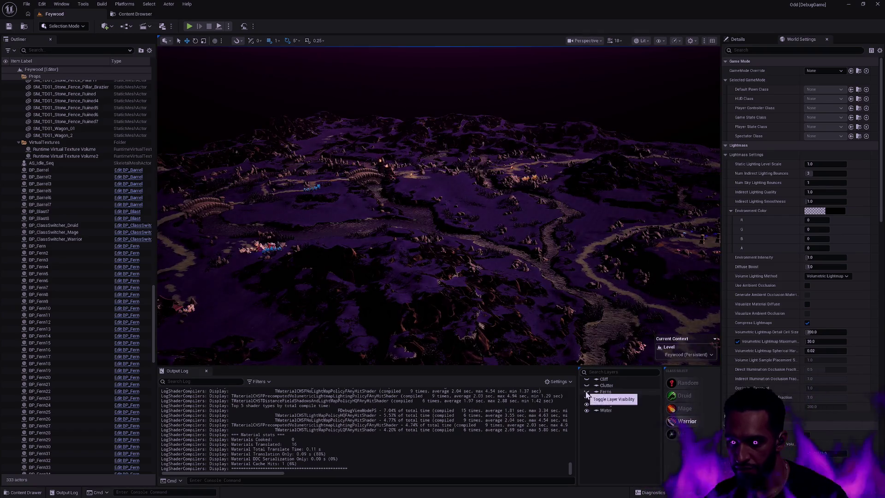
left_click(586, 392)
left_click(586, 386)
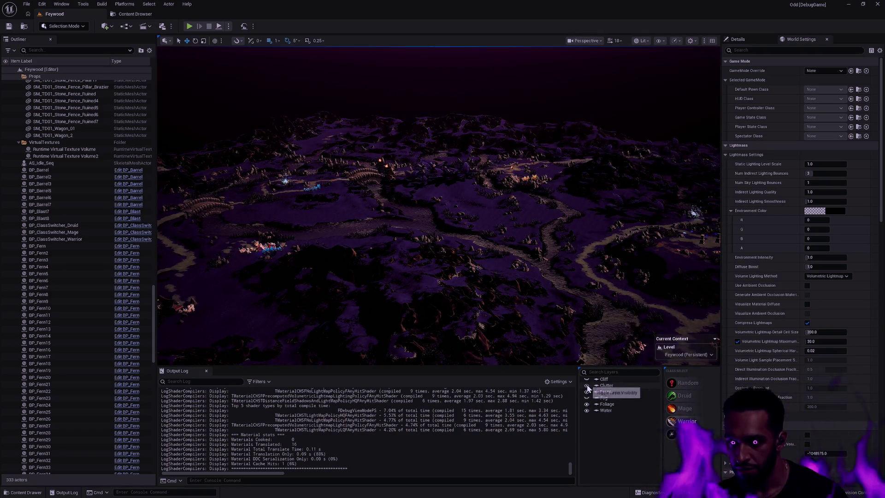
left_click(588, 379)
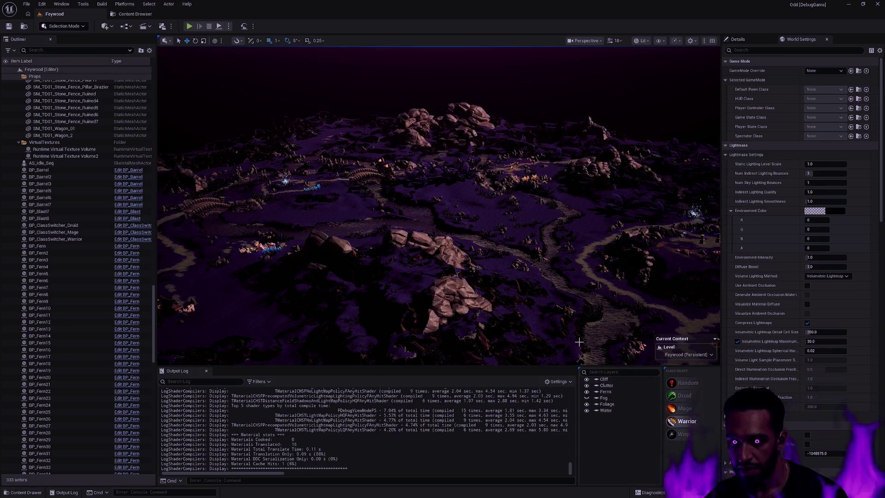
- Select then deselect the Landscape3 terrain, and fly the camera down toward the forest path
left_click(568, 274)
key("Escape")
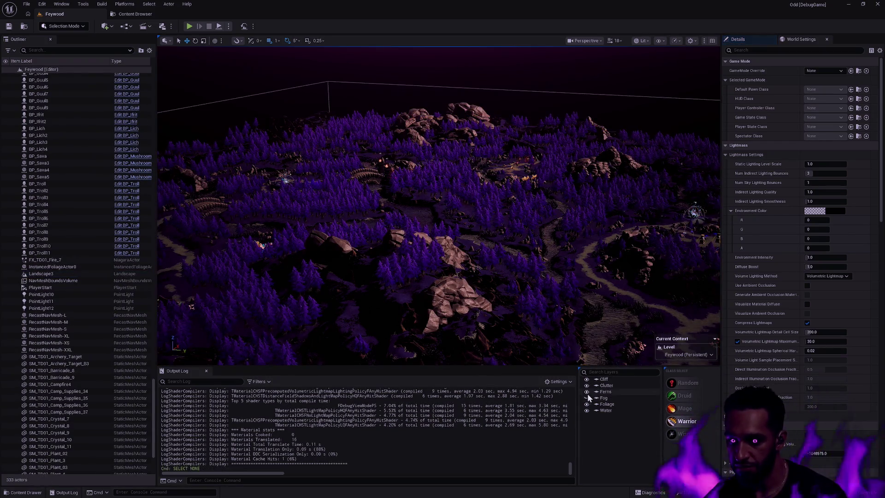
mouse_move(438, 207)
left_mouse_down()
mouse_move(438, 150)
mouse_move(438, 191)
mouse_move(424, 208)
mouse_move(423, 187)
mouse_move(424, 201)
left_mouse_up()
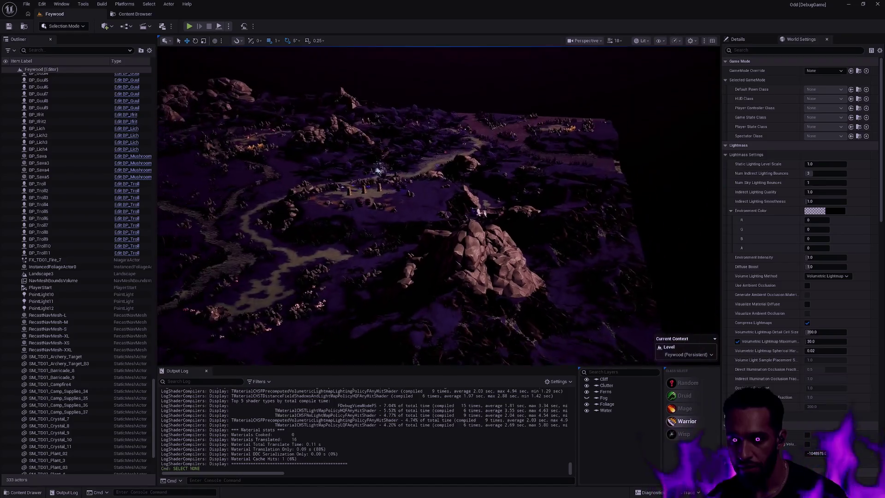
left_click_drag(339, 173, 339, 125)
- Select the BP_Fern2 fern beside the path, then fly to another part of the level
left_click(340, 152)
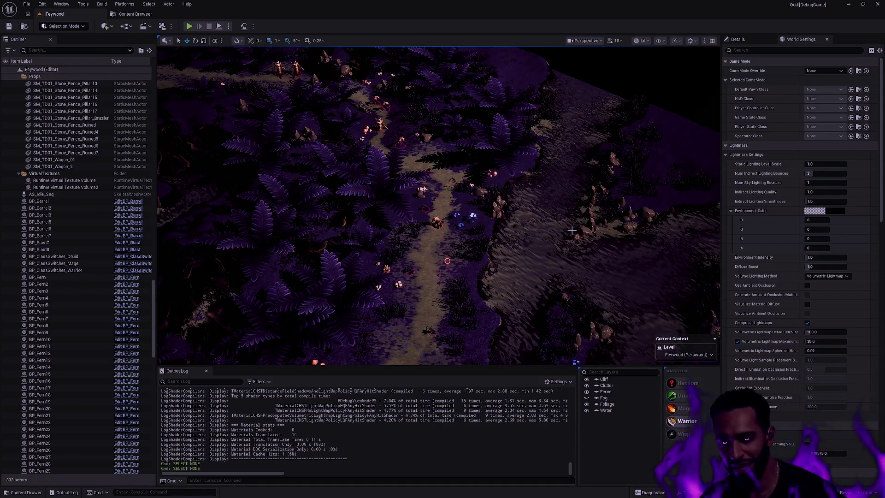
mouse_move(484, 191)
left_mouse_down()
mouse_move(461, 203)
mouse_move(443, 175)
mouse_move(443, 129)
mouse_move(443, 139)
mouse_move(433, 125)
left_mouse_up()
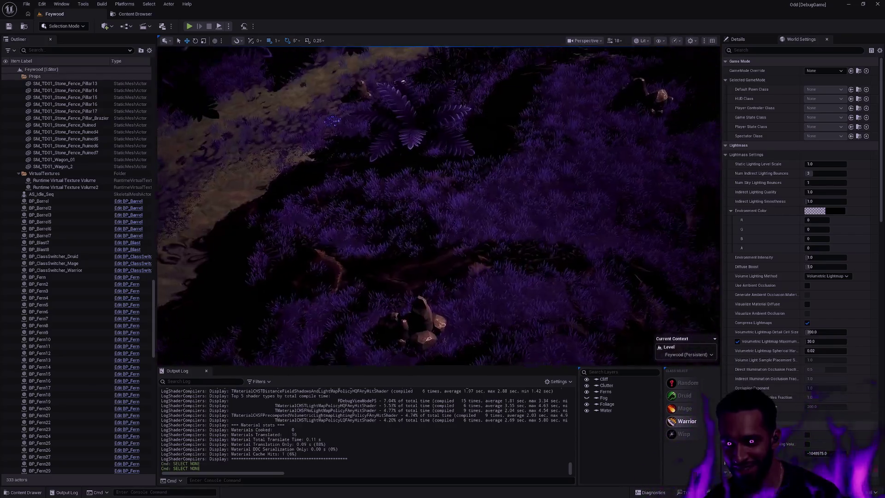
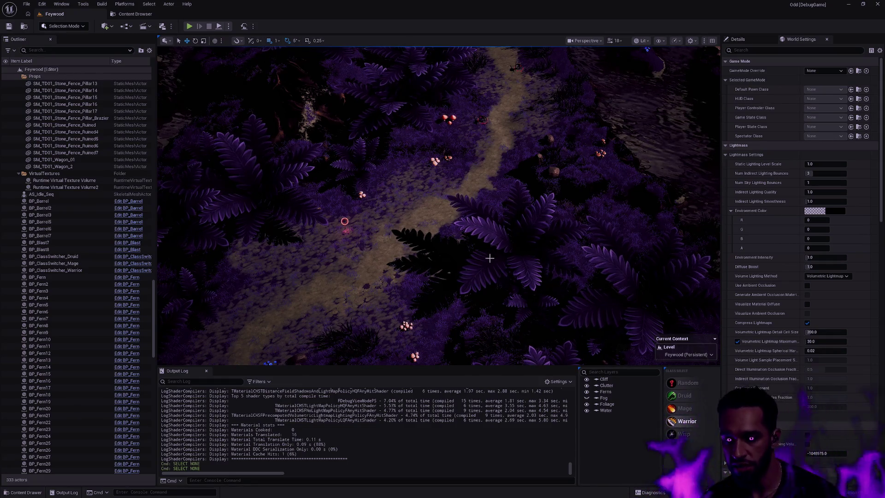
- Fly the camera forward along the dirt path through the violet ferns, then switch to the main desktop
scroll(490, 257, "up", 5)
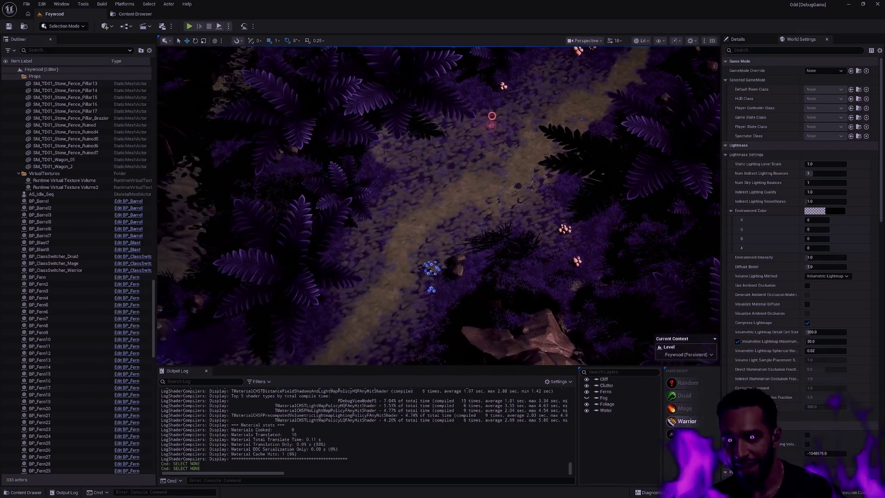
mouse_move(493, 256)
left_mouse_down()
mouse_move(492, 240)
mouse_move(493, 256)
left_mouse_up()
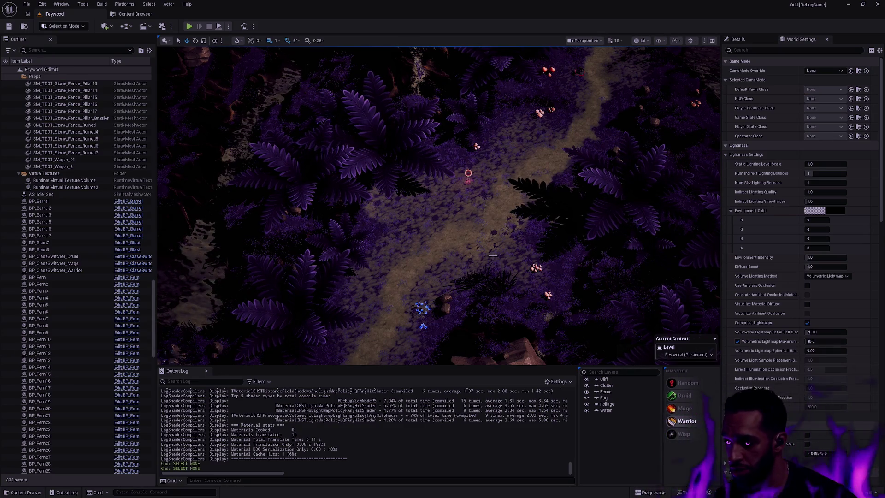
key("ctrl+super+Left")
key("ctrl+super+Left")
key("ctrl+super+Left")
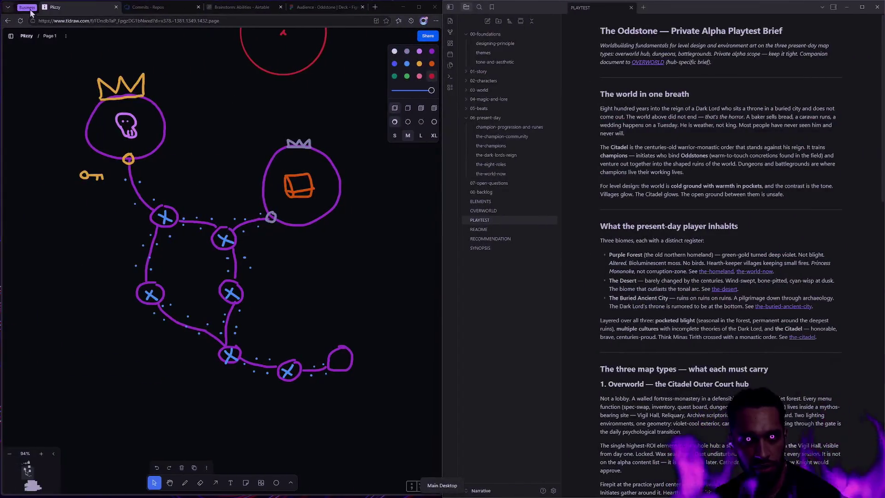
- Expand the Business tab group and bring up the Steam Analysis spreadsheet
left_click(29, 9)
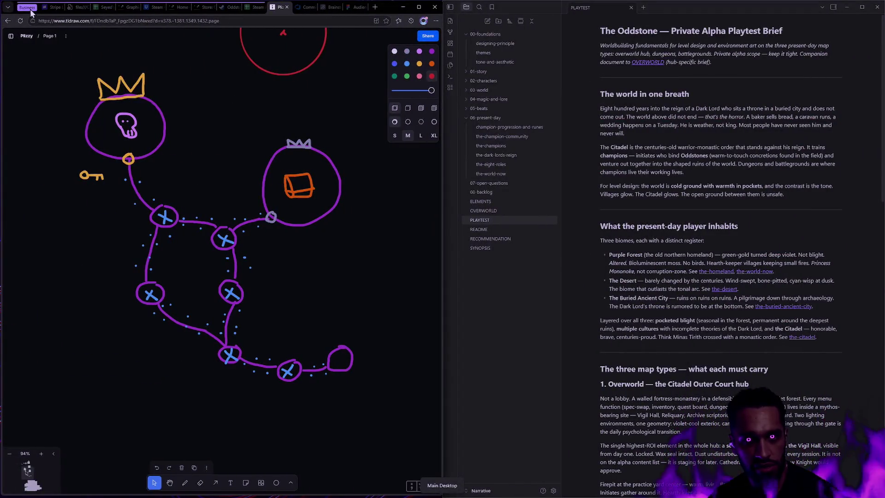
left_click(255, 10)
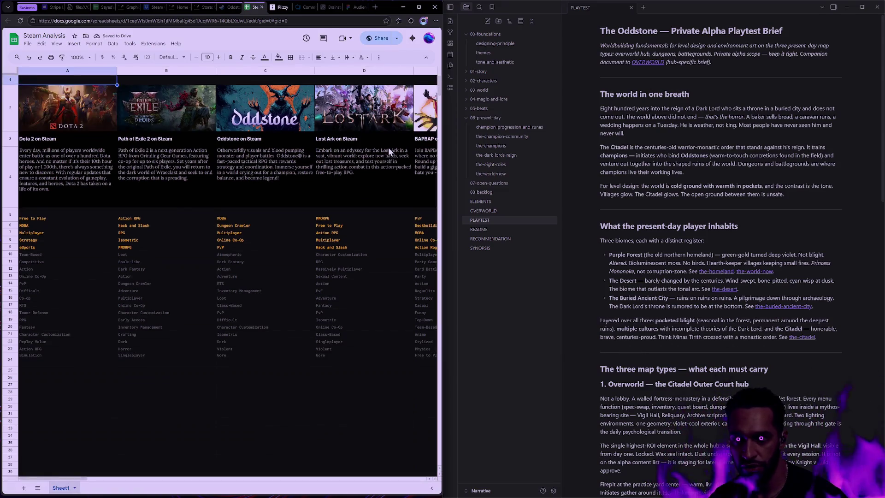
- Scroll through the game columns comparing Oddstone with similar titles, then collapse the Business tab group
scroll(234, 148, "right", 5)
scroll(234, 148, "left", 5)
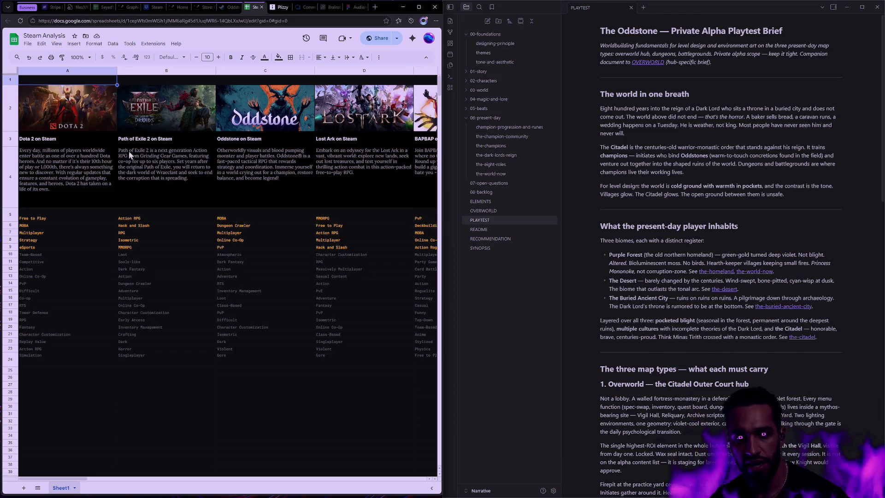
scroll(300, 153, "right", 5)
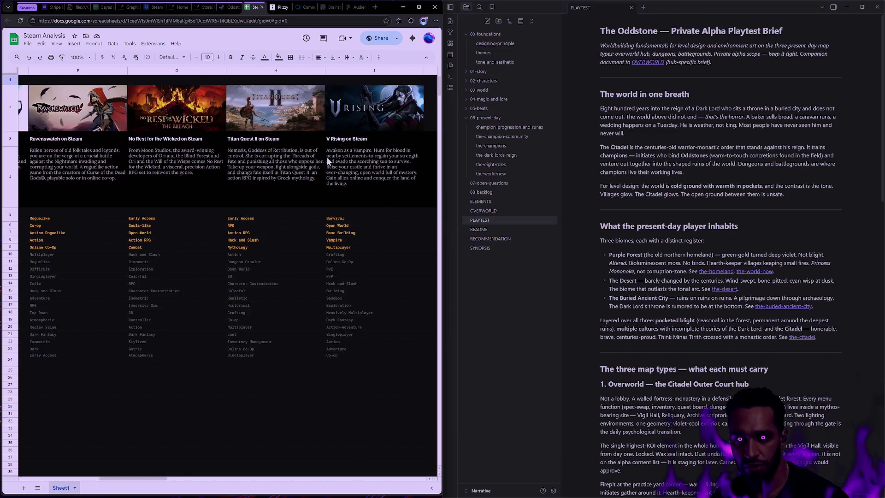
scroll(327, 159, "left", 5)
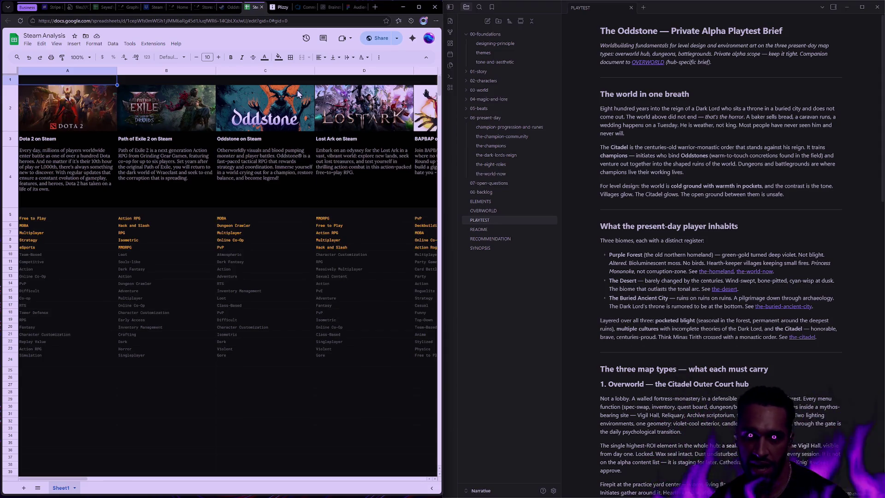
left_click(29, 7)
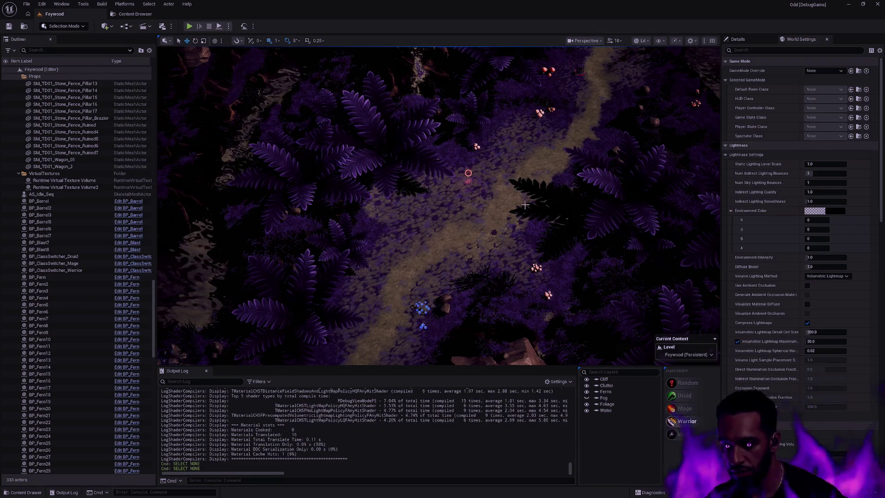
- Jump the camera forward along the dirt path to where it curves past the rocks
key("Up")
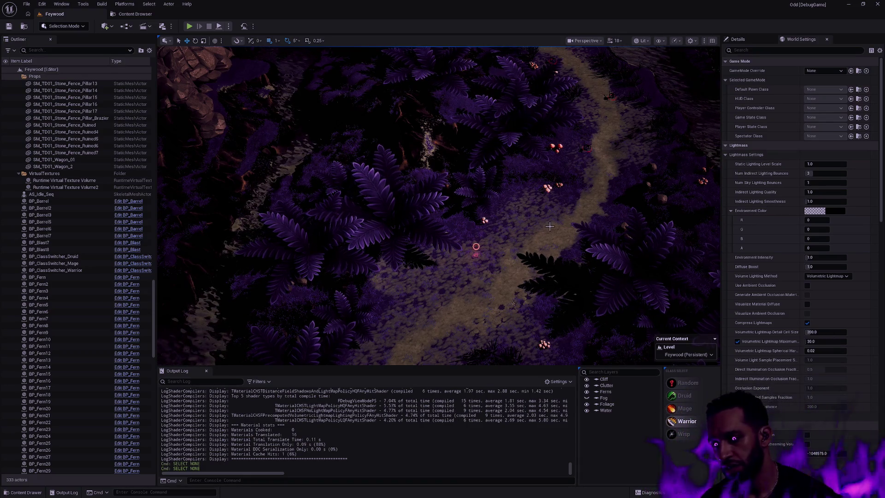
- Pan the view back over the path stretch dotted with blue glowing flowers
mouse_move(522, 212)
left_mouse_down()
mouse_move(522, 233)
mouse_move(543, 263)
left_mouse_up()
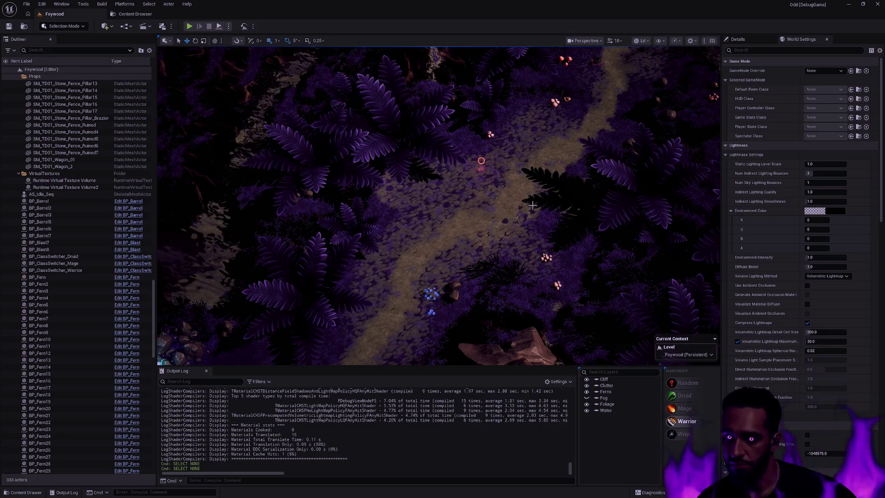
- Fly the camera over the rocky valley and further stretches of the fern-lined forest path
left_click_drag(586, 197, 586, 221)
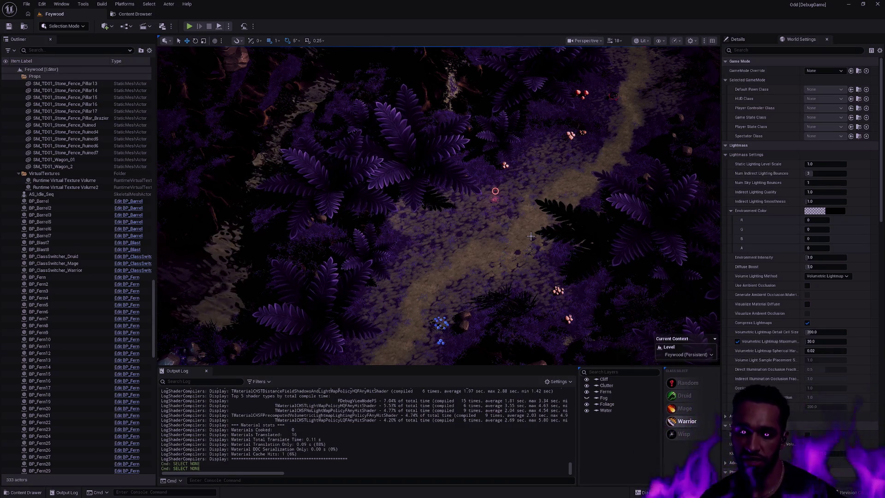
left_click_drag(532, 240, 532, 239)
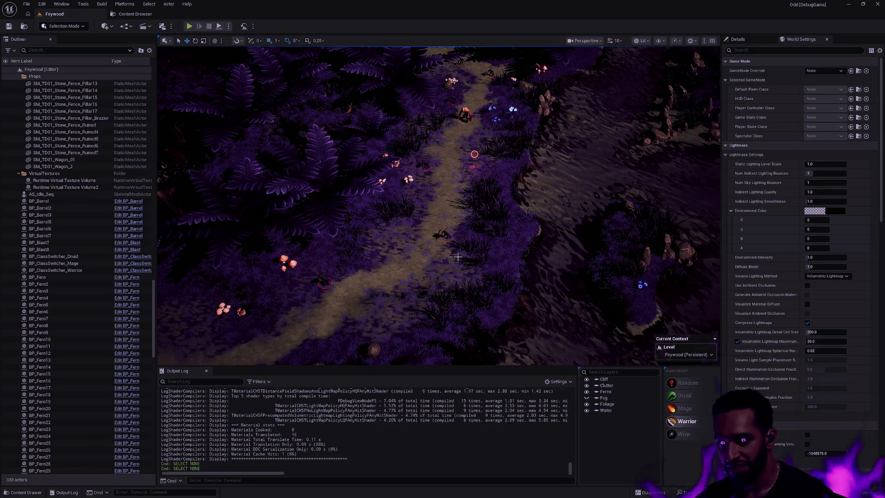
left_click_drag(485, 198, 461, 203)
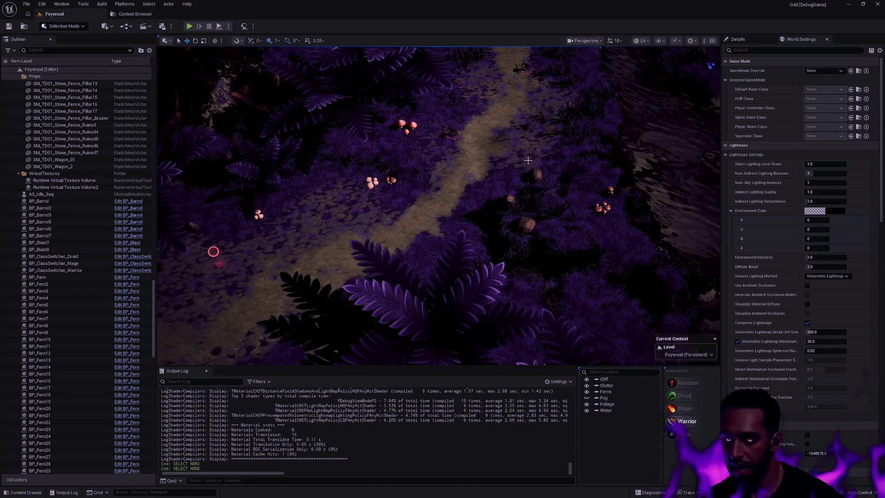
mouse_move(528, 160)
left_mouse_down()
mouse_move(528, 124)
mouse_move(528, 180)
mouse_move(526, 170)
left_mouse_up()
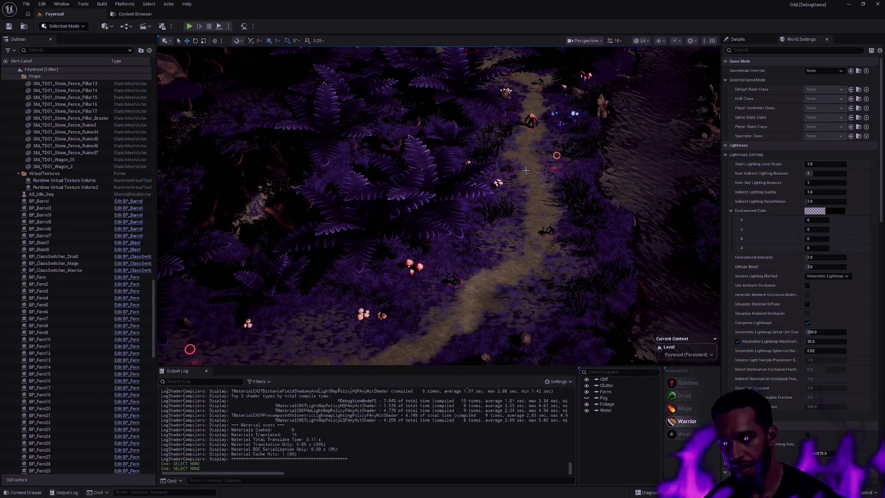
scroll(526, 171, "down", 10)
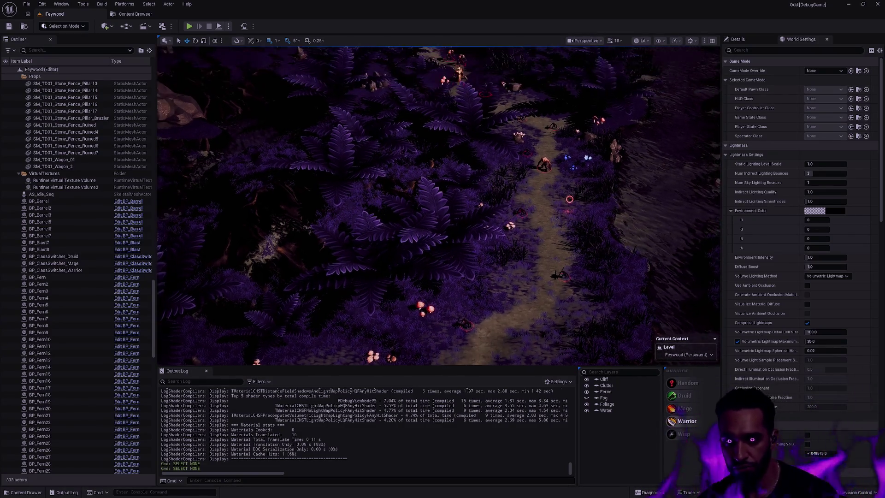
scroll(438, 205, "down", 10)
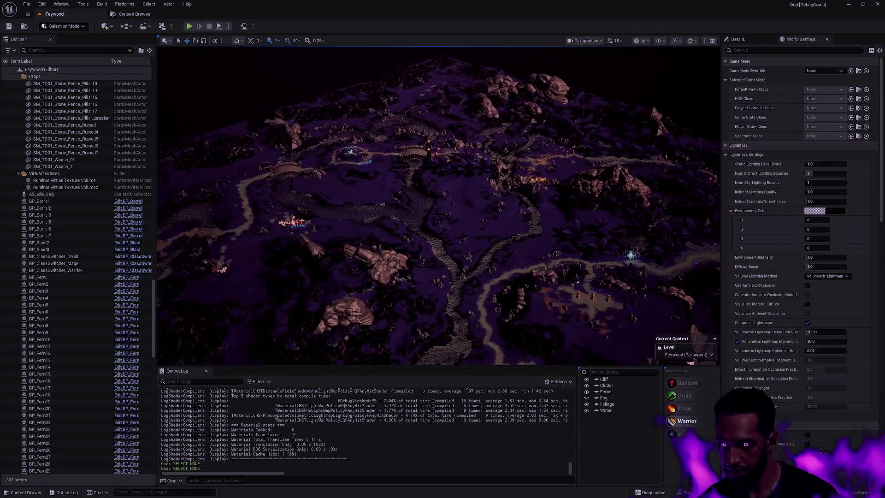
key("d")
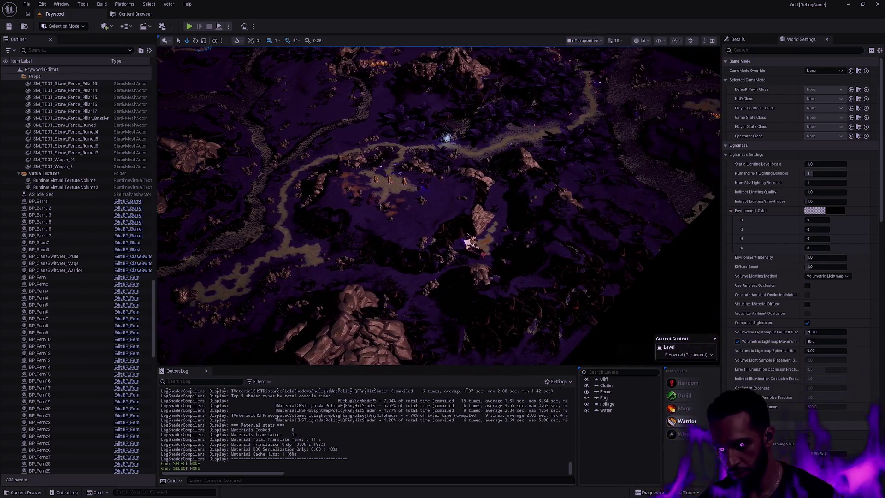
key("w")
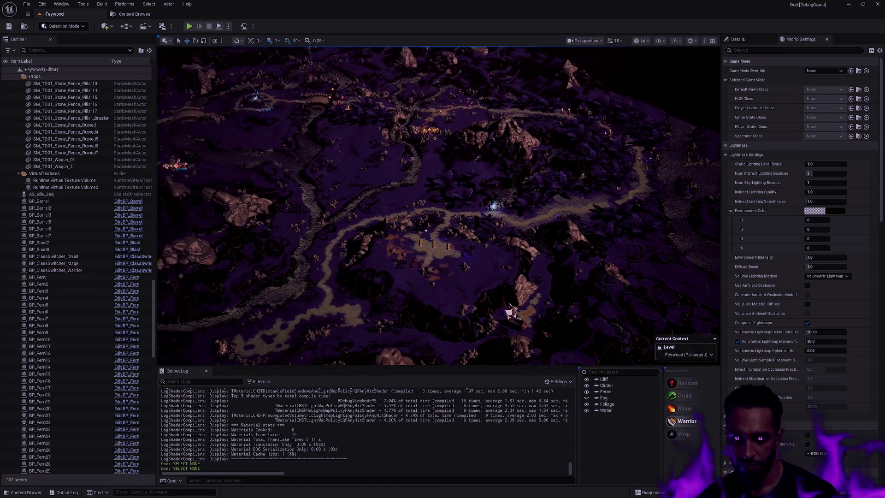
scroll(437, 205, "up", 10)
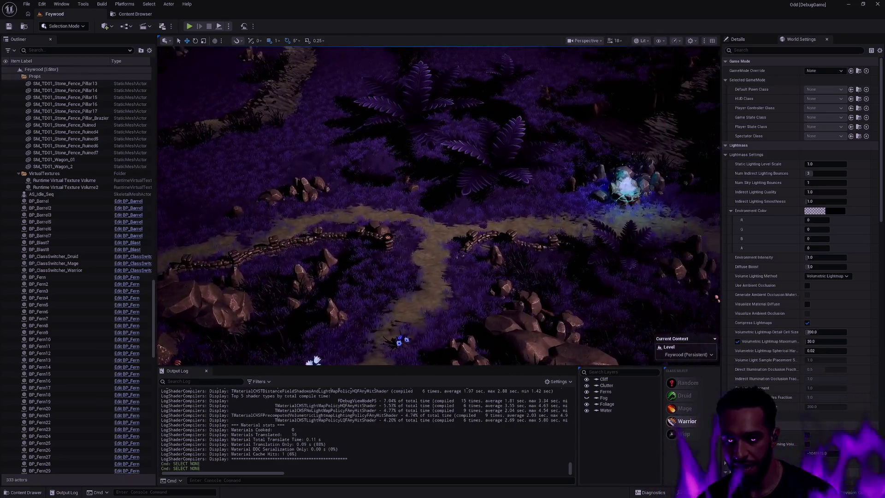
key("d")
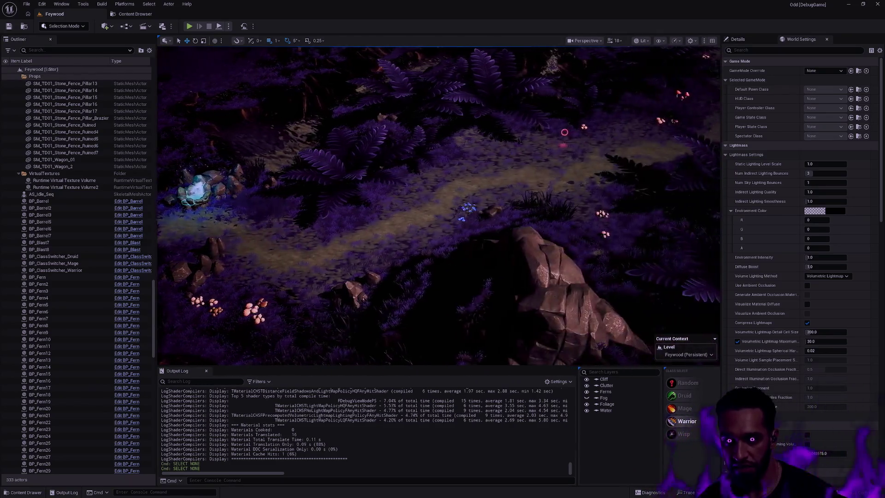
key("e")
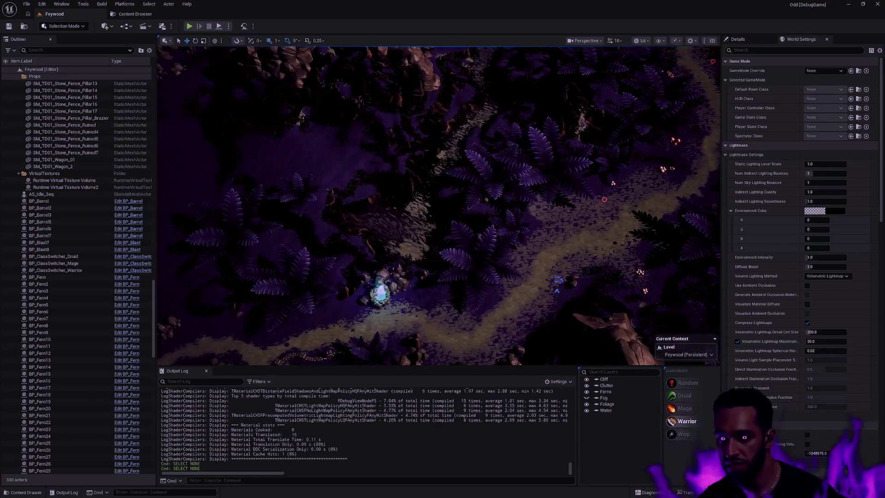
key("d")
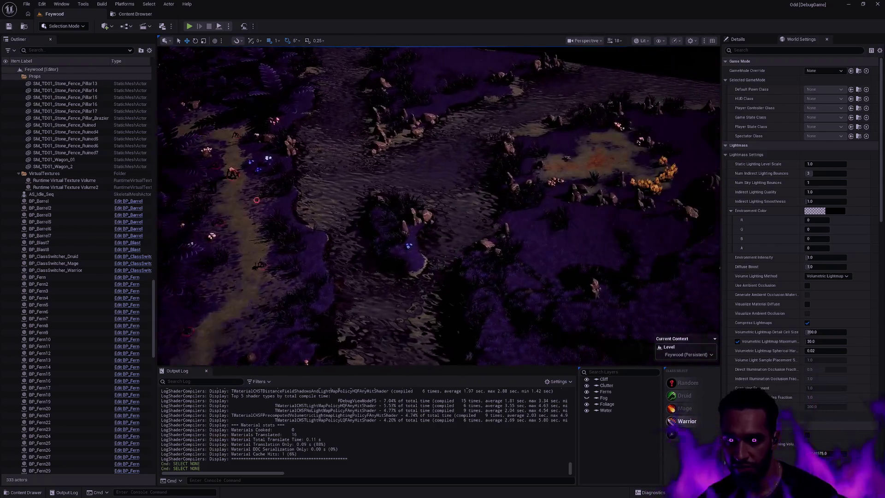
scroll(512, 183, "up", 1)
key("s")
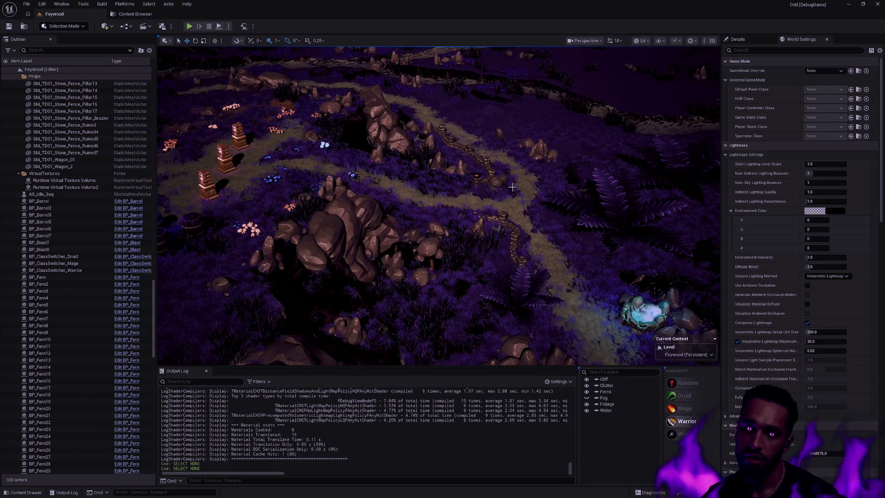
key("w")
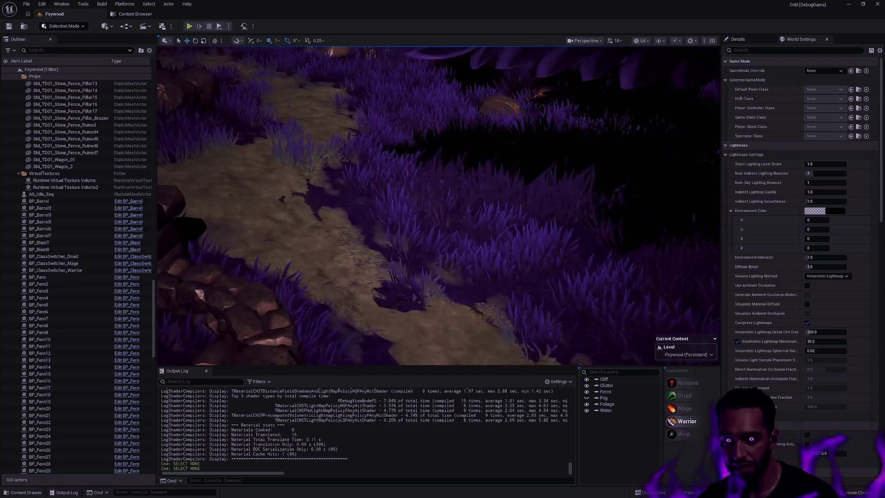
key("s")
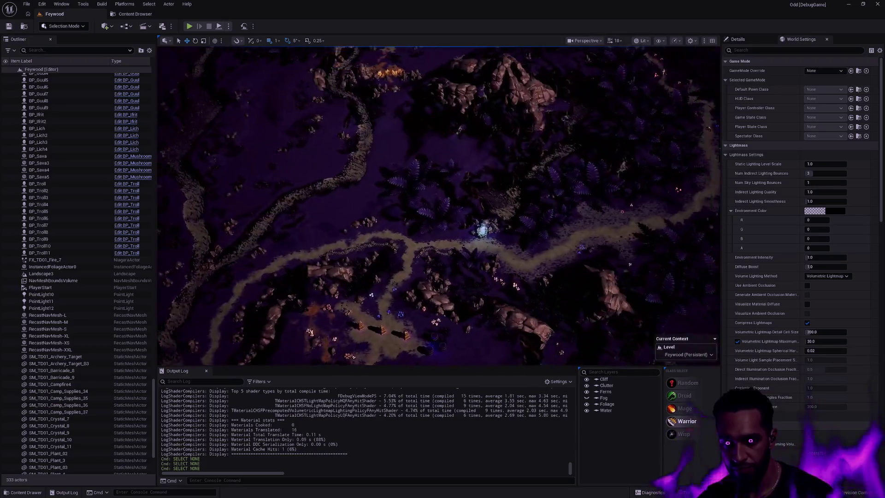
key("w")
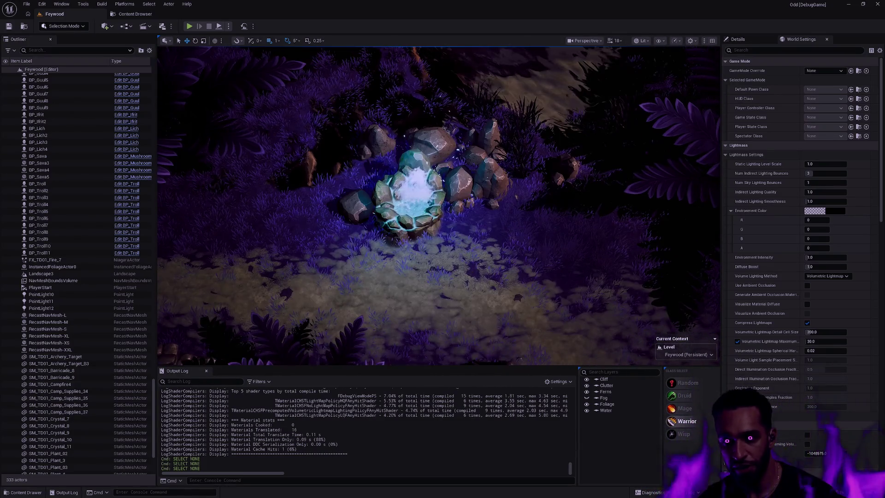
left_click(419, 173)
key("Escape")
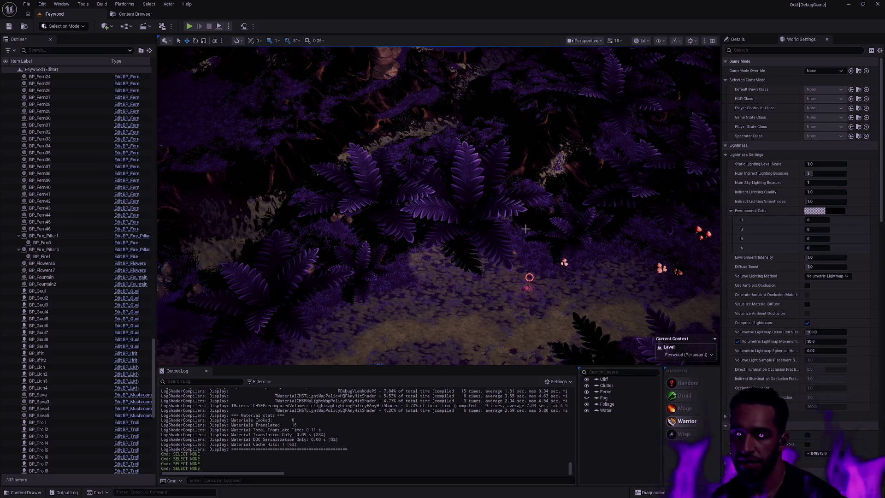
scroll(510, 251, "down", 10)
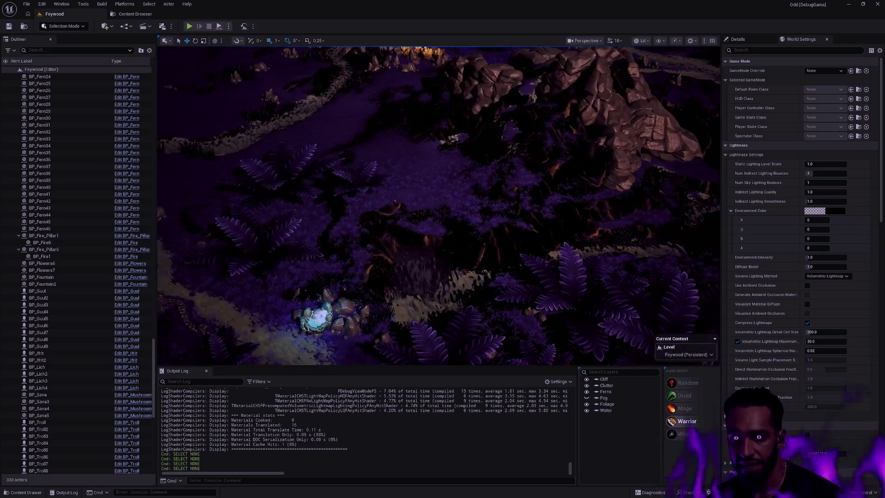
left_click_drag(438, 205, 438, 166)
left_click_drag(438, 205, 437, 175)
scroll(437, 206, "up", 10)
left_click_drag(438, 205, 438, 170)
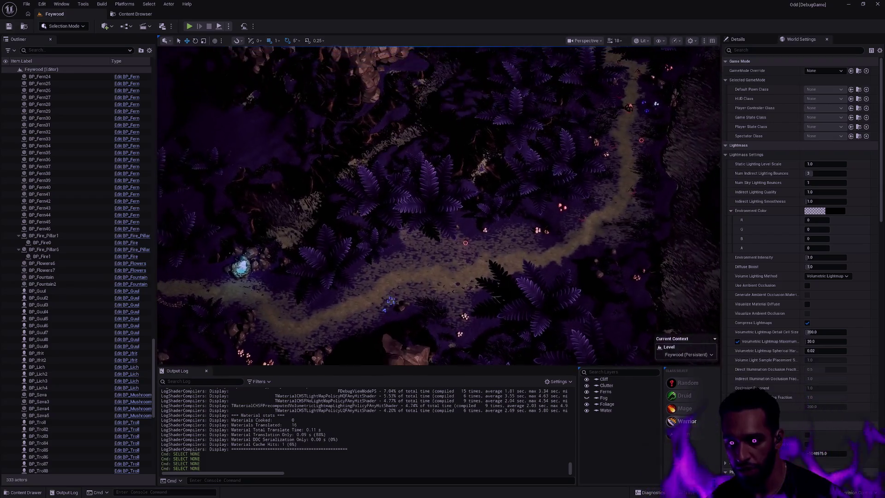
scroll(438, 205, "up", 3)
mouse_move(438, 205)
left_mouse_down()
mouse_move(438, 182)
mouse_move(429, 199)
mouse_move(406, 175)
left_mouse_up()
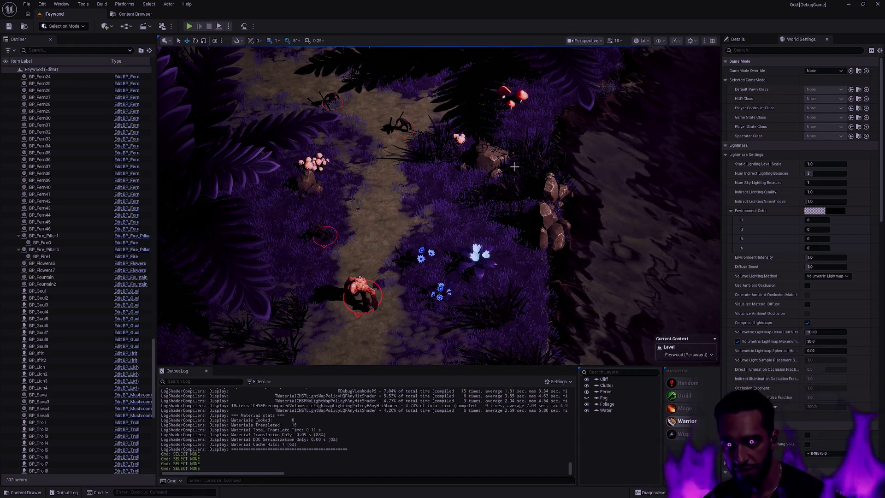
key("Up")
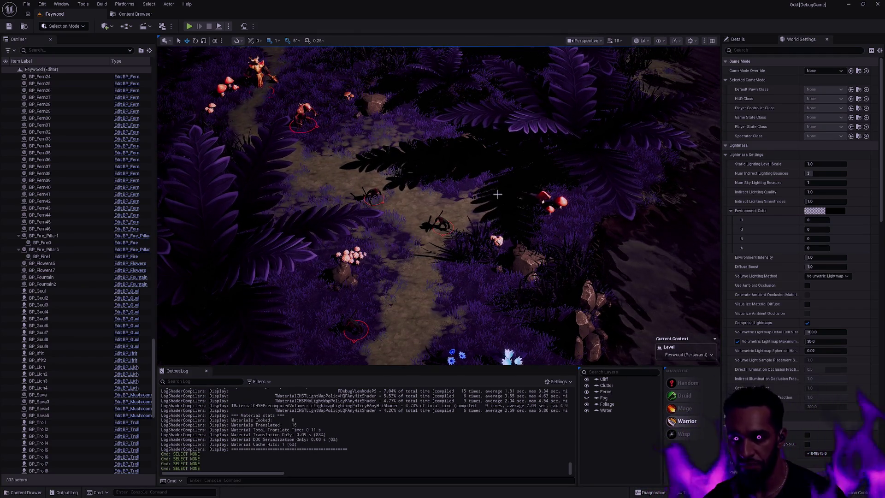
key("Down")
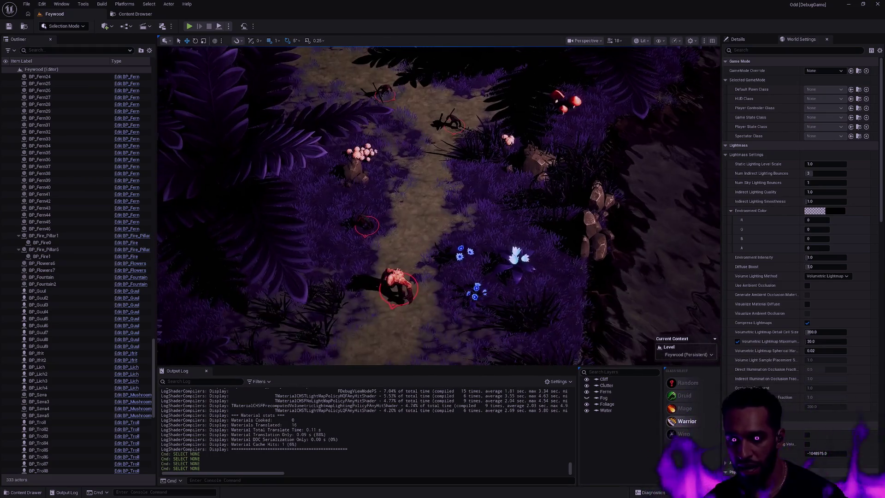
key("Down")
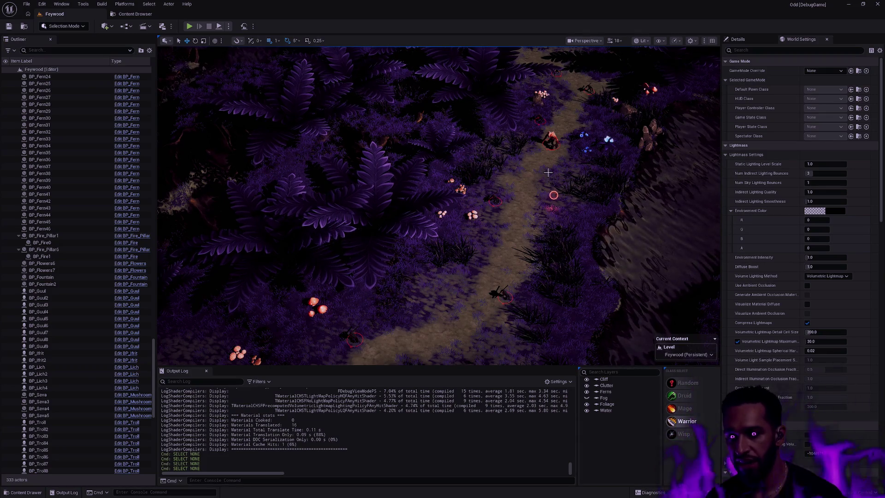
mouse_move(548, 172)
left_mouse_down()
mouse_move(507, 175)
mouse_move(468, 255)
left_mouse_up()
- Browse the Map subfolders in the Content Drawer and pick L_Terrarium from Map/Terrarium
key("ctrl+space")
key("alt+Left")
double_click(425, 299)
key("alt+Left")
left_click(240, 277)
double_click(240, 276)
key("alt+Left")
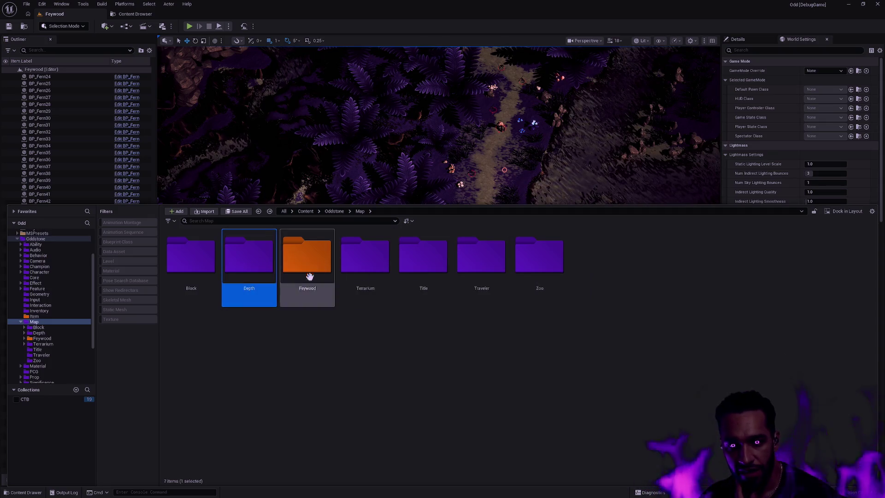
double_click(368, 260)
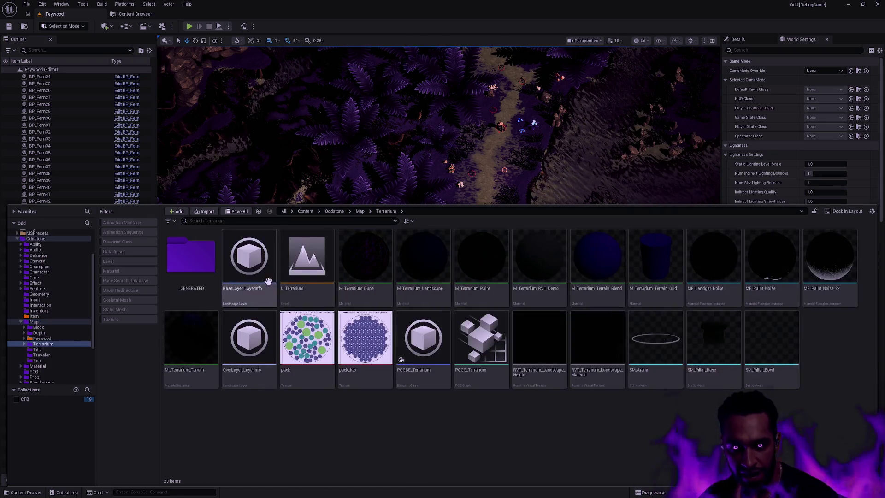
left_click(302, 272)
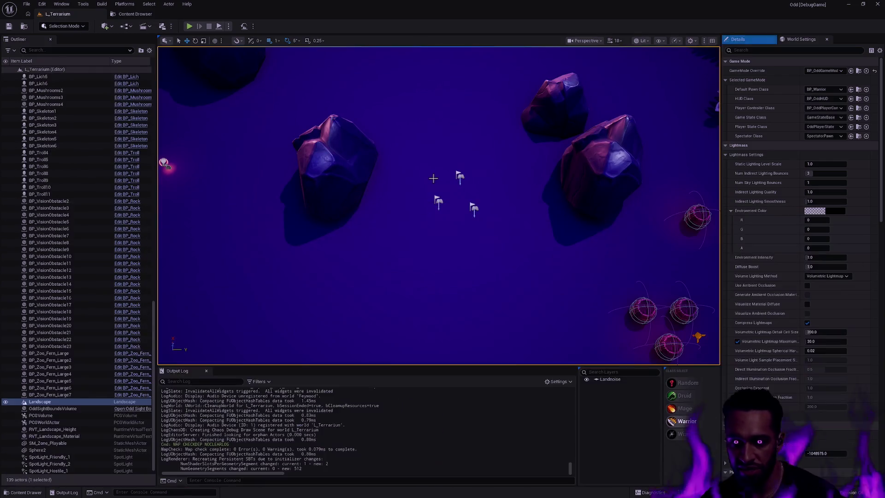
- Fly over the Terrarium terrain toward the mushrooms and launch Play-in-Editor with Alt+P
left_click_drag(514, 243, 514, 242)
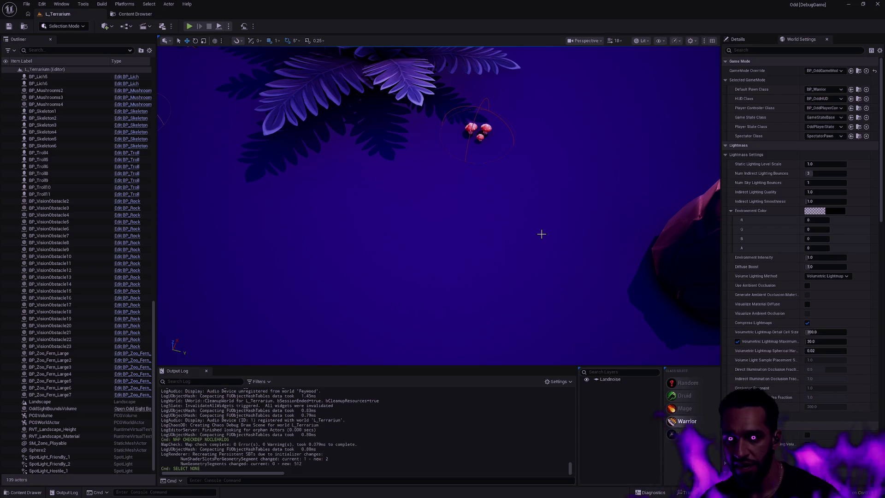
key("alt+p")
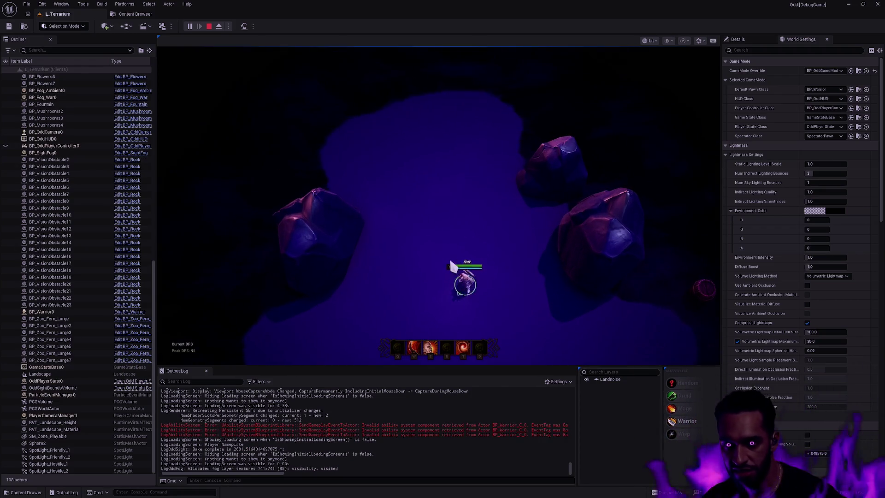
- Send the warrior to several spots up, down and across the violet clearing between the rocks
right_click(454, 337)
right_click(467, 213)
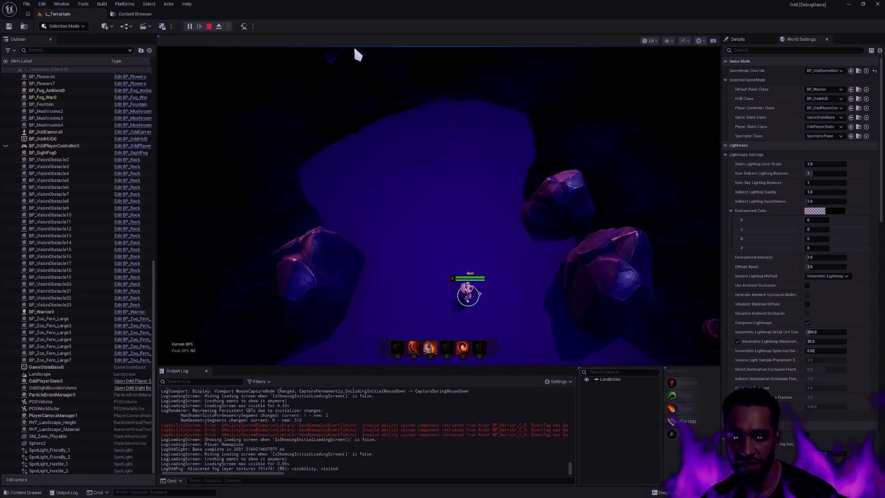
right_click(421, 225)
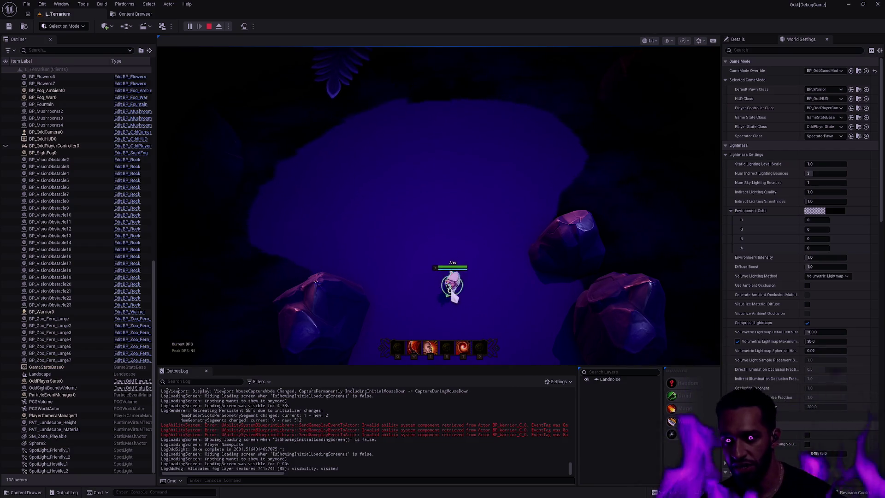
left_click(428, 360)
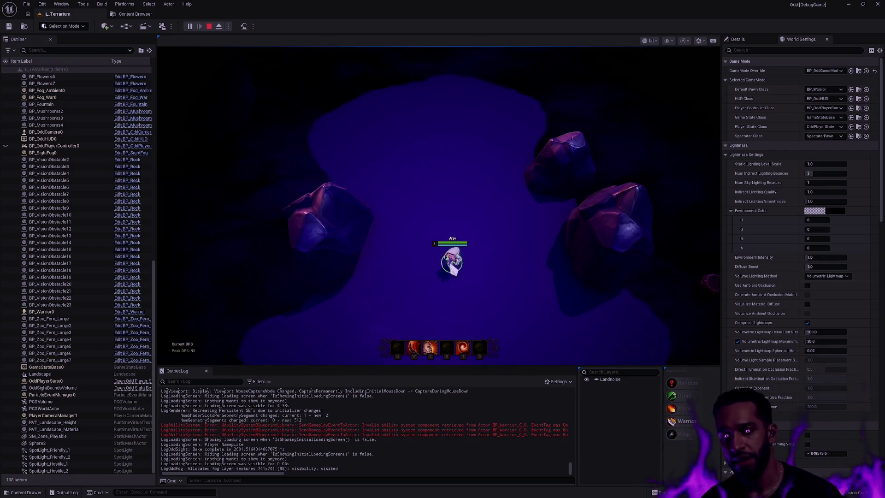
left_click(431, 362)
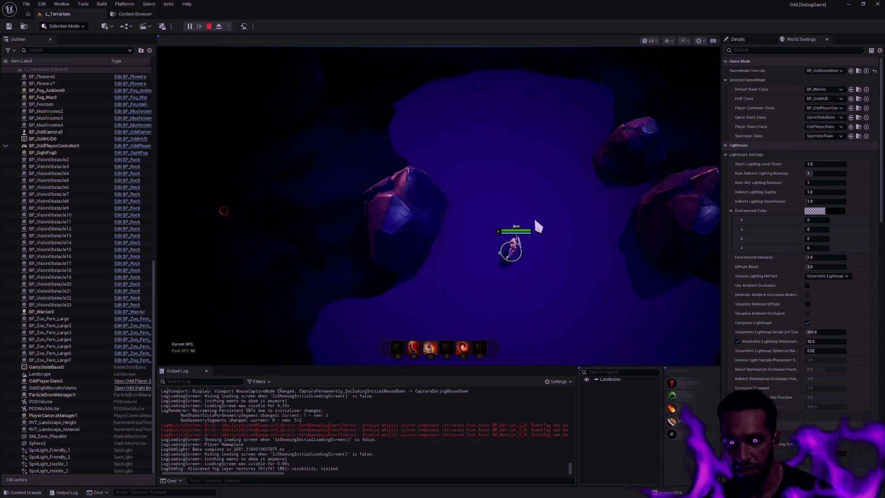
right_click(432, 129)
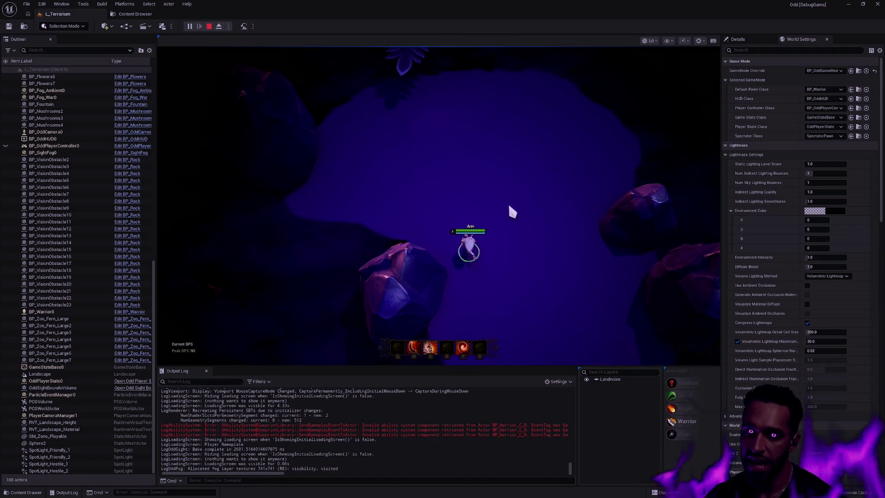
right_click(503, 221)
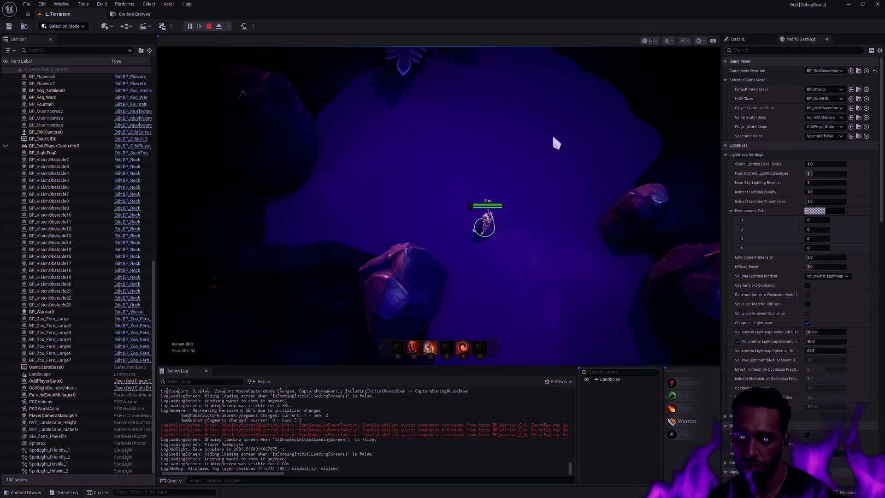
- Walk the warrior further up between the rocks, then stop the playtest with Esc
right_click(405, 182)
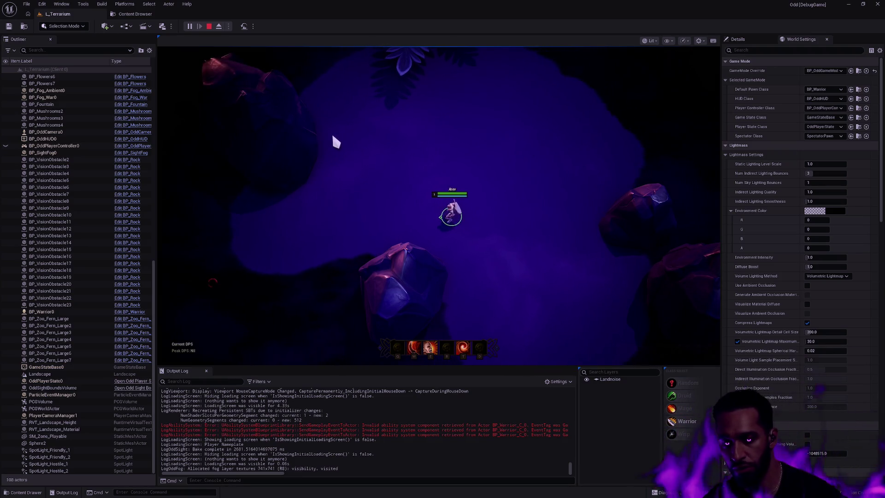
right_click(508, 249)
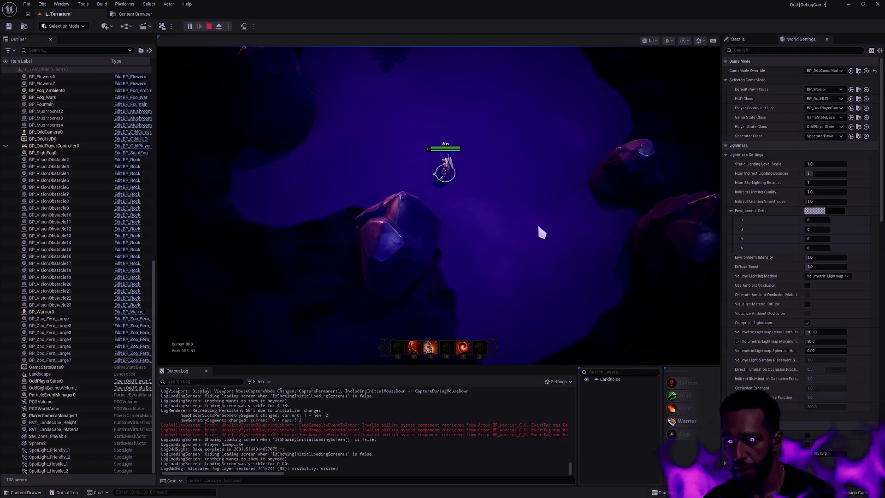
key("Escape")
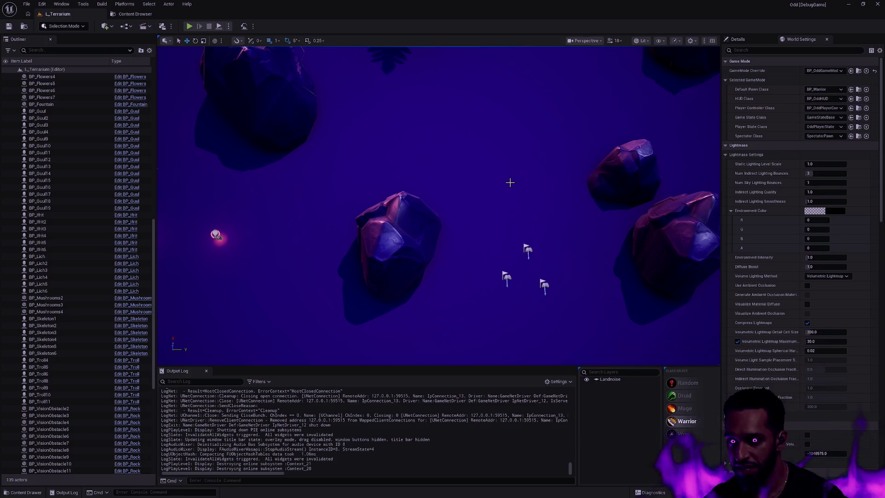
- Zoom out over the violet forest level, then move to the neighbouring virtual desktop
scroll(517, 183, "down", 5)
scroll(508, 183, "down", 5)
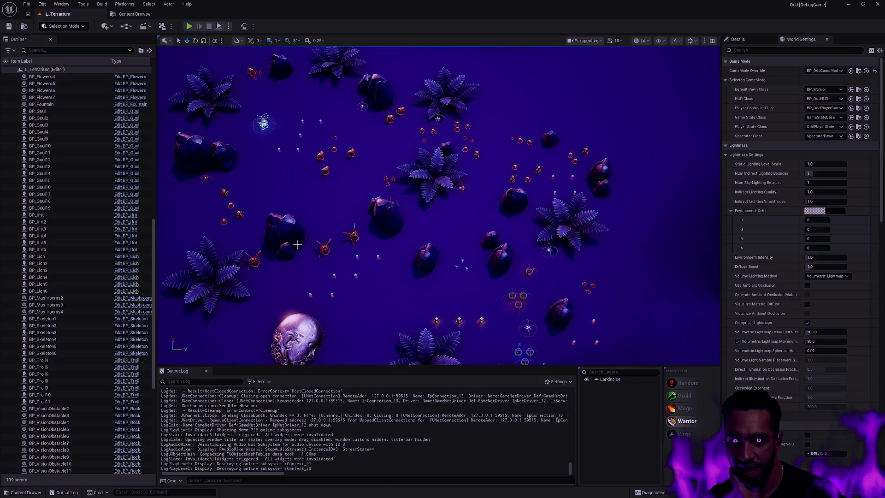
key("ctrl+super+Left")
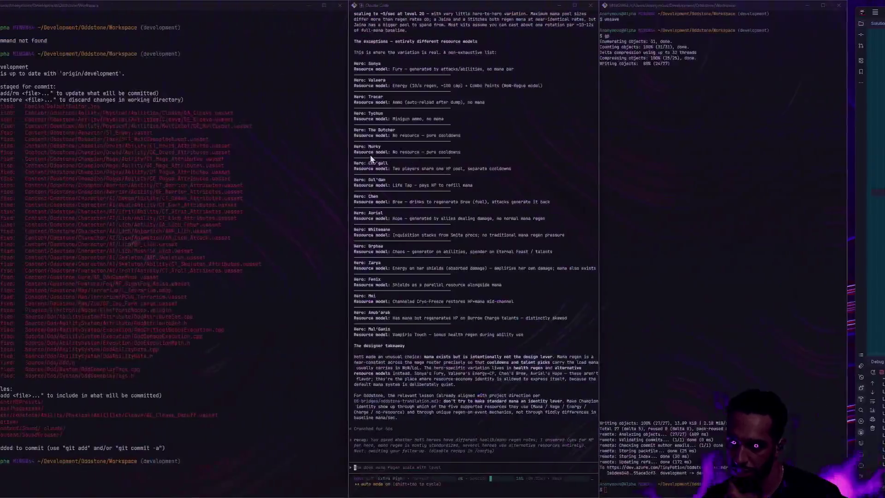
- Bring up the Plizzy board and box-select the hand-drawn dungeon map, then clear the selection
left_click(70, 7)
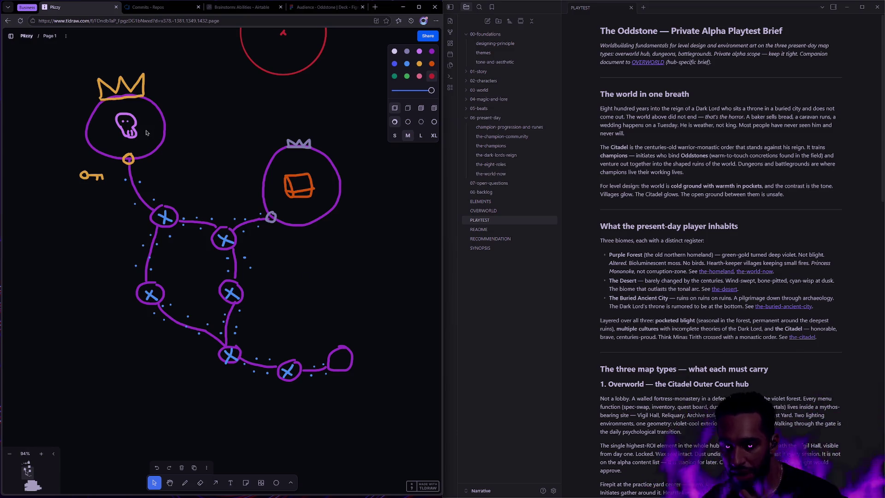
left_click_drag(390, 402, 28, 85)
left_click(408, 282)
mouse_move(401, 381)
left_mouse_down()
mouse_move(138, 111)
mouse_move(20, 102)
mouse_move(19, 76)
left_mouse_up()
left_click(404, 262)
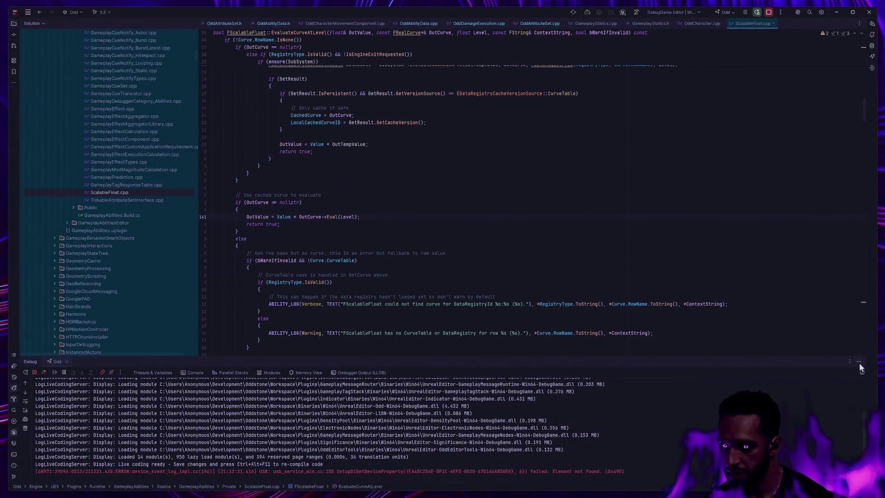
- Close Rider's debug panel and ScalableFloat.cpp, view GameplayStatics.cpp, then launch a new L_Terrarium playtest
left_click(860, 363)
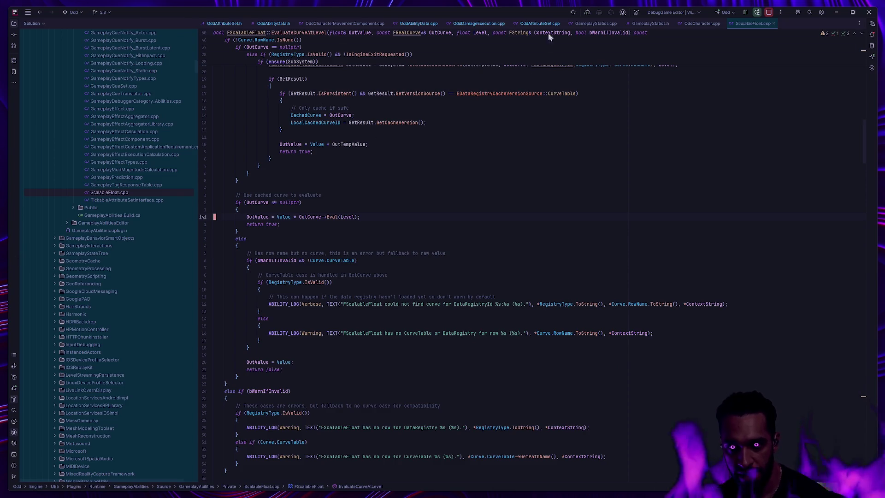
left_click(773, 23)
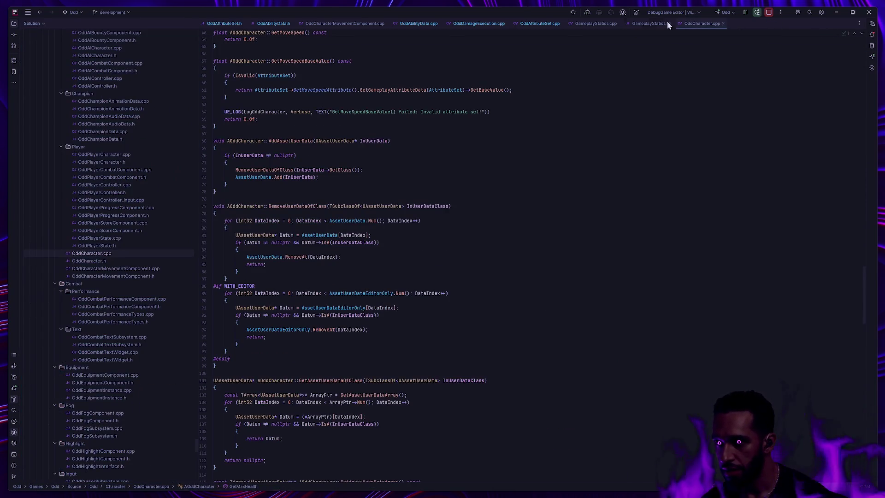
left_click(651, 23)
left_click(597, 23)
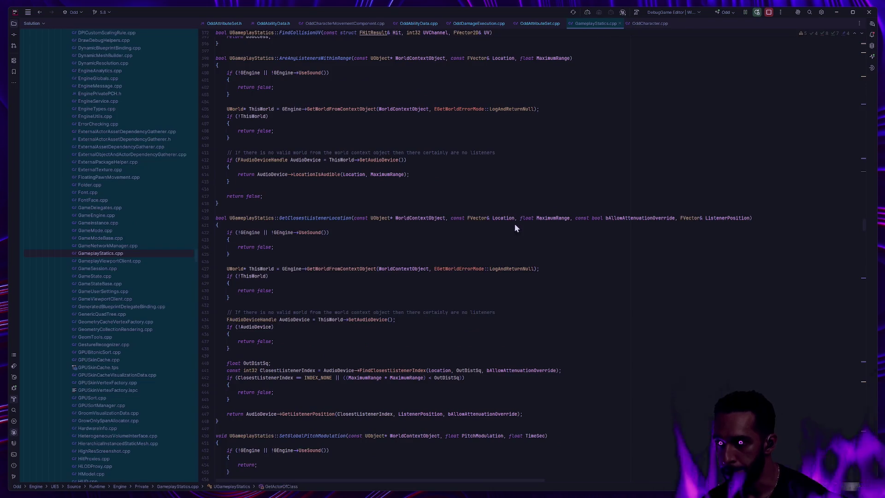
key("alt+Tab")
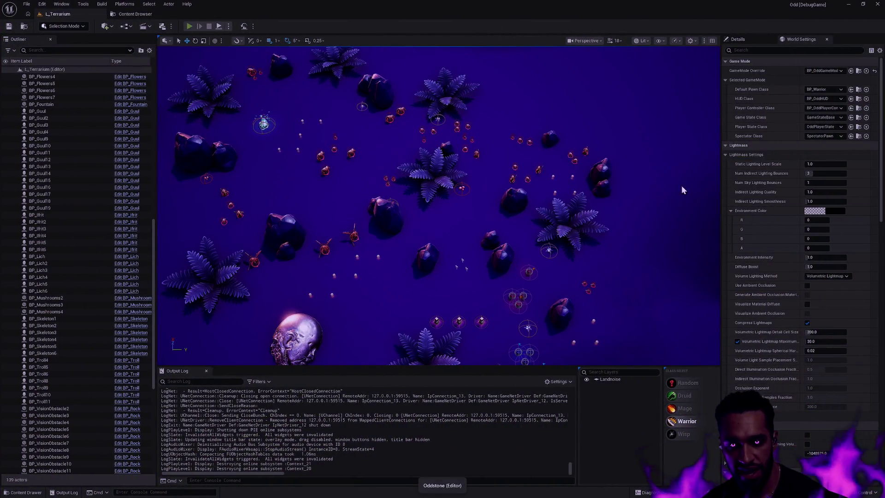
key("alt+p")
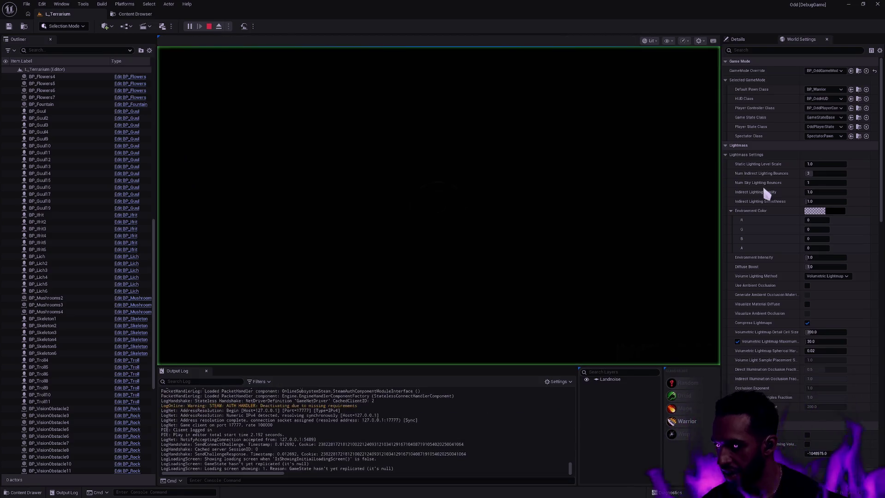